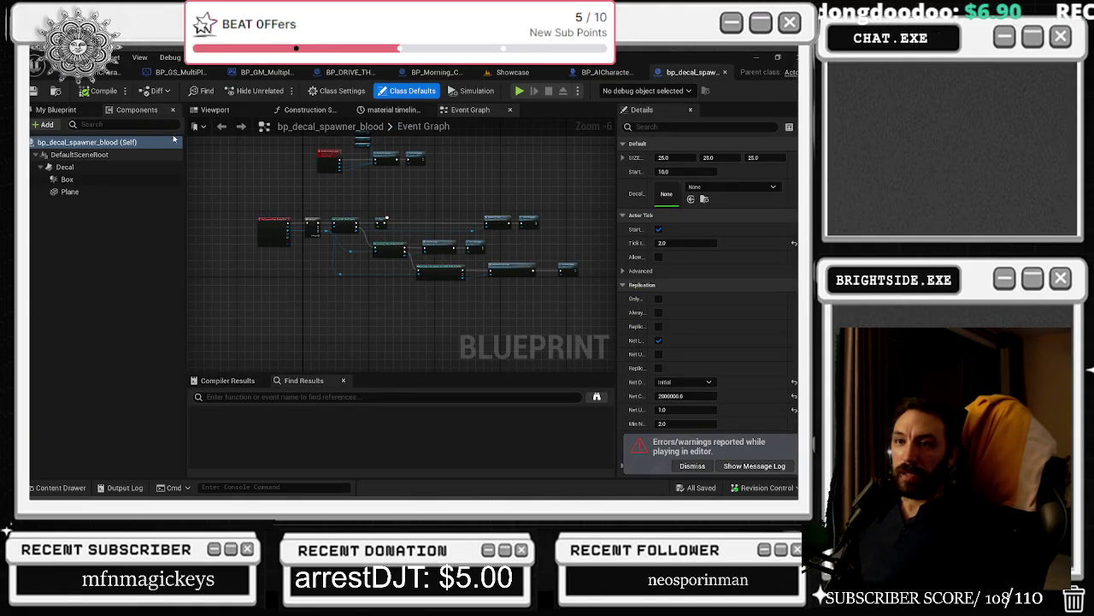
Step: Undo the Plane's last two pin connections and its two collision channel changes
key("ctrl+z")
left_click(77, 192)
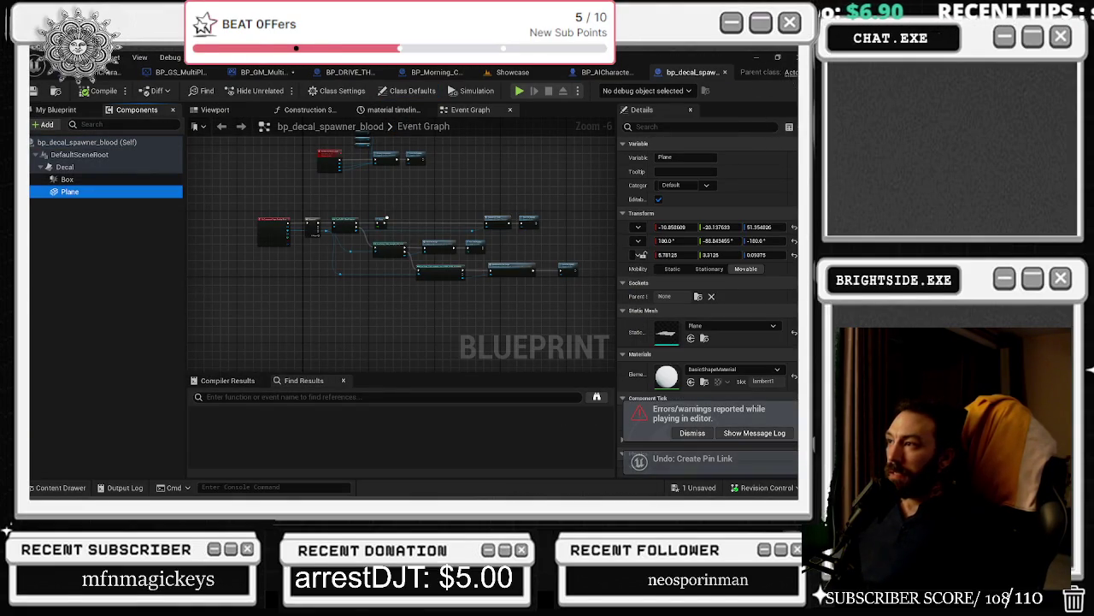
scroll(709, 256, "down", 15)
scroll(709, 282, "up", 6)
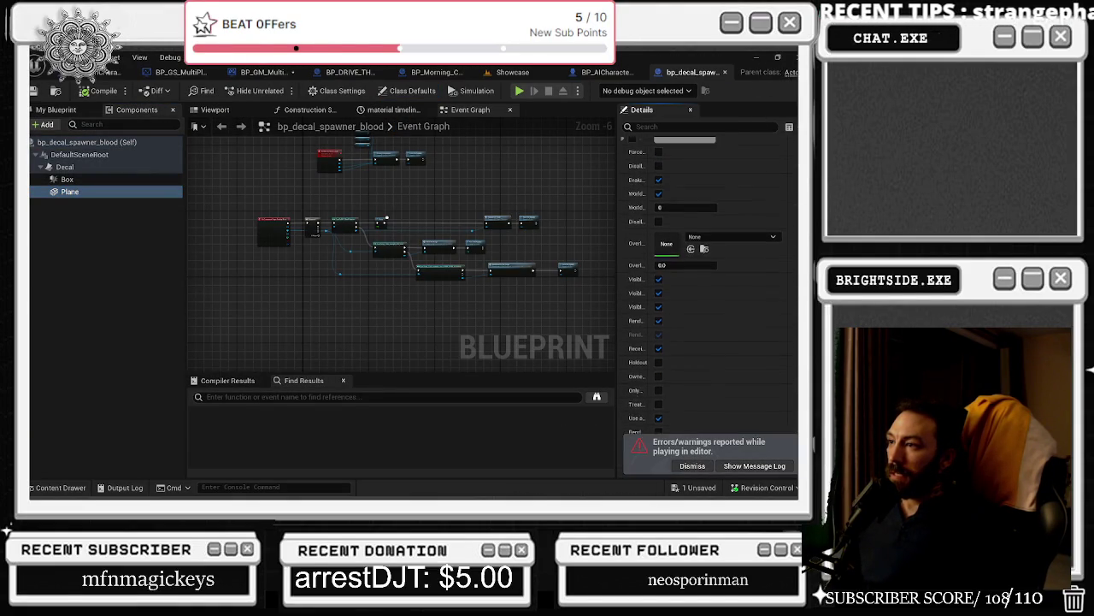
scroll(710, 282, "down", 5)
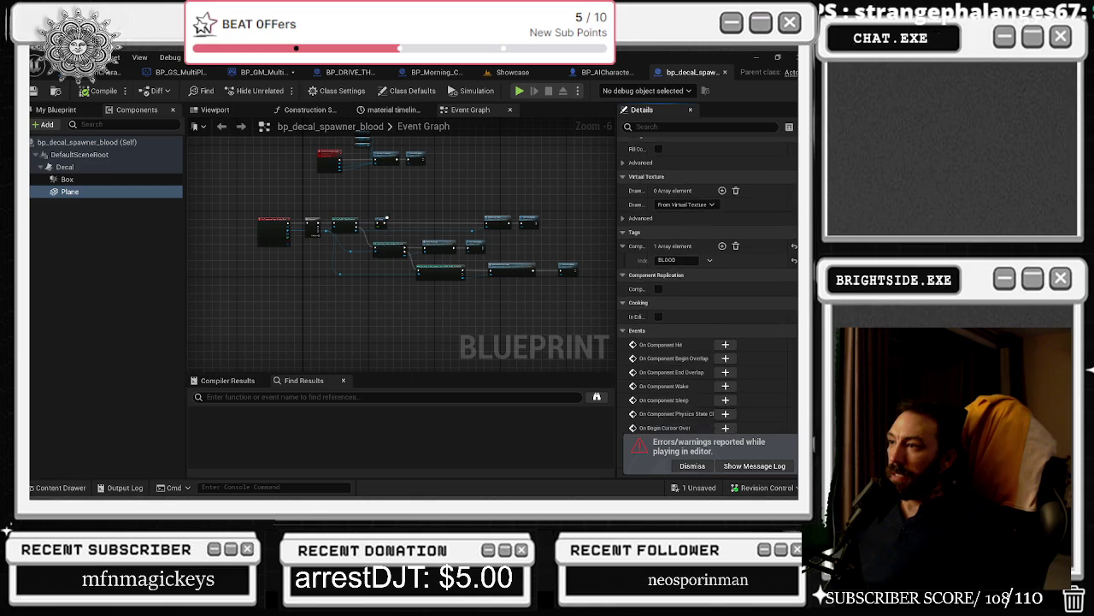
scroll(710, 282, "up", 8)
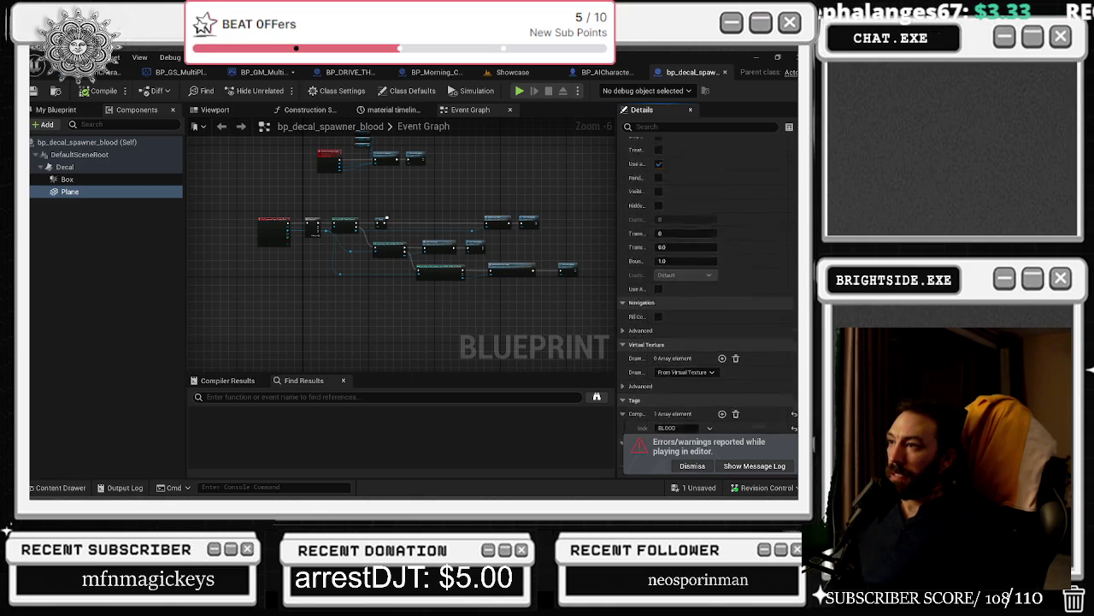
scroll(710, 282, "up", 3)
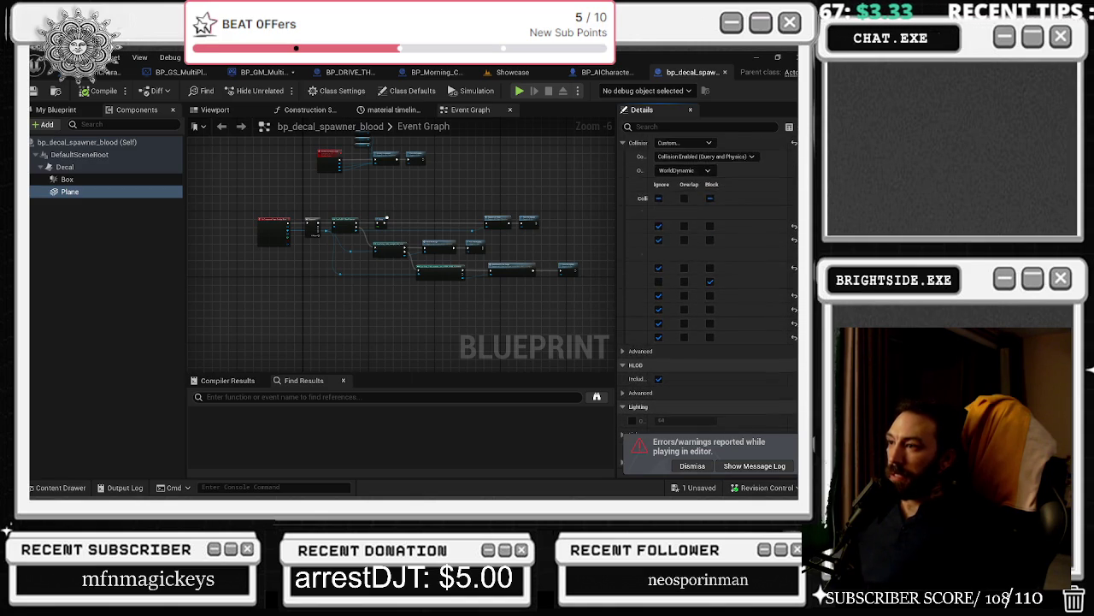
key("ctrl+z")
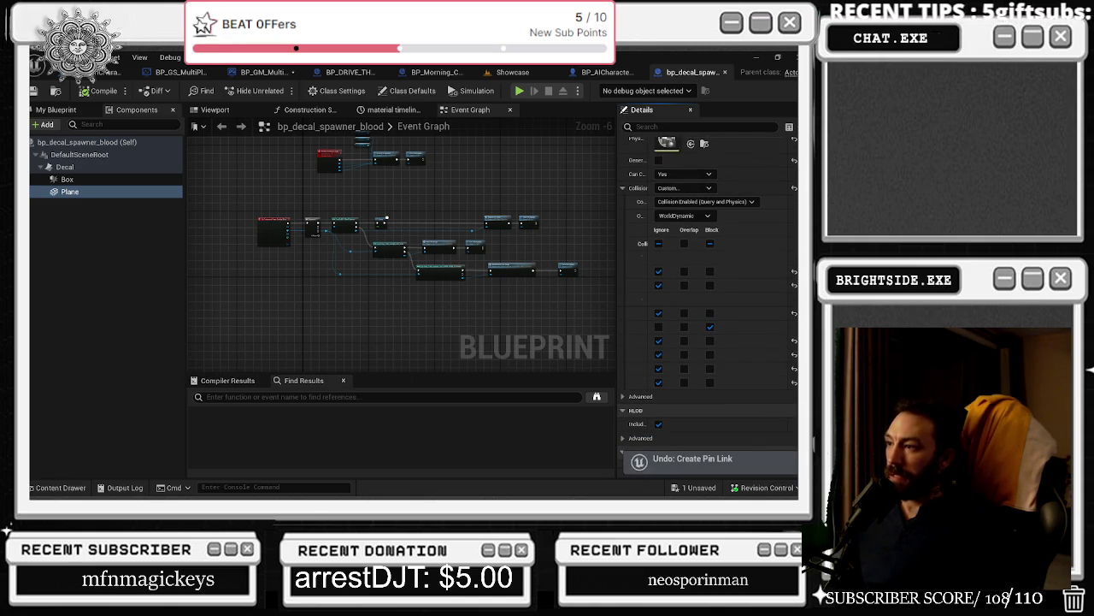
key("ctrl+z")
key("ctrl+z")
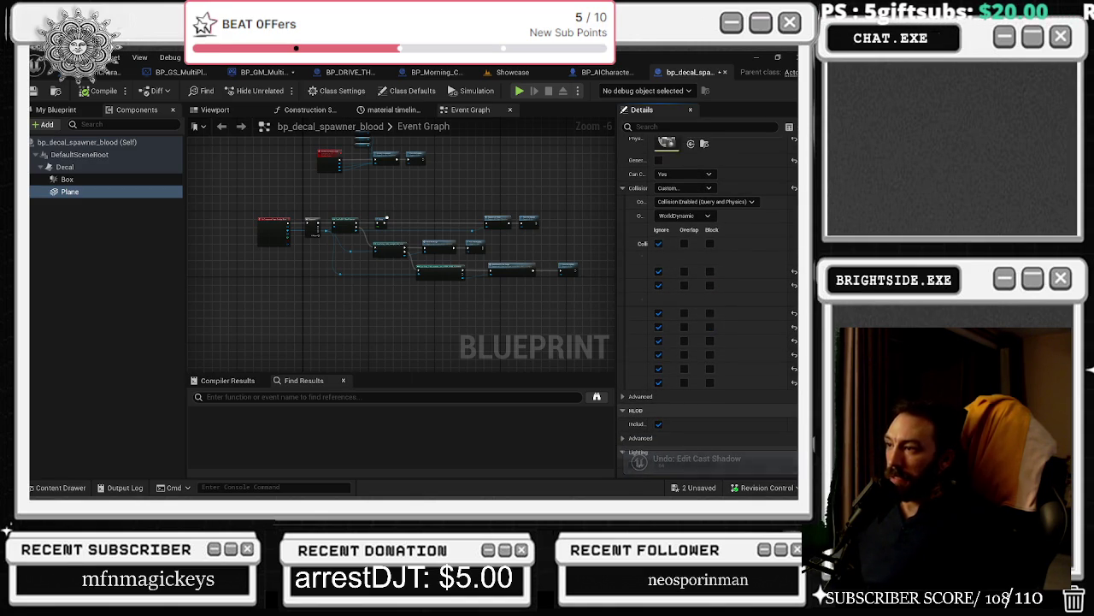
key("ctrl+z")
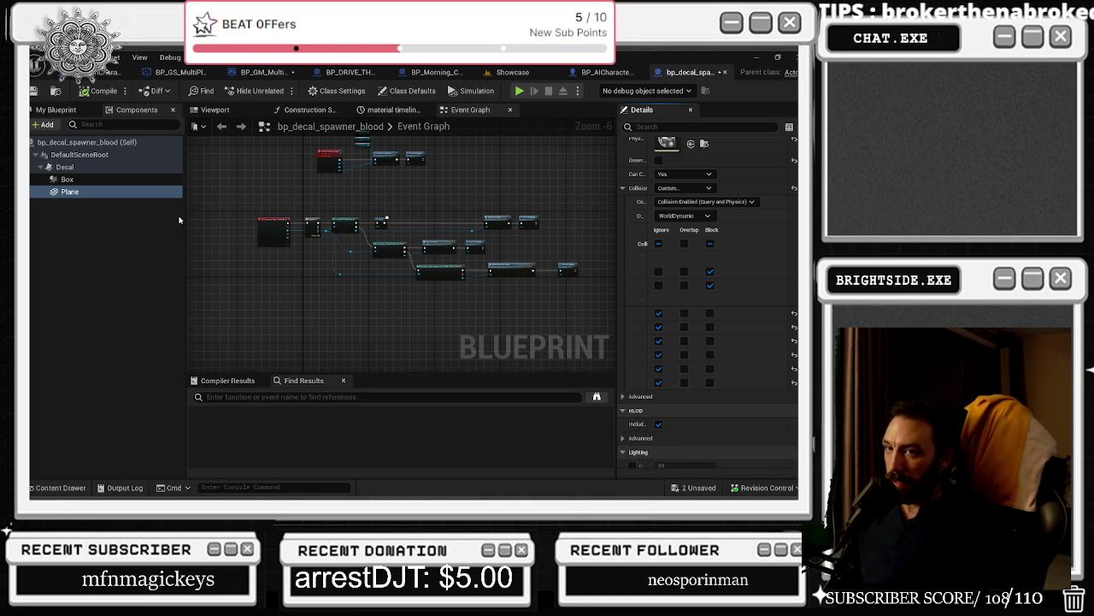
Step: Check the Box component's collision settings and start a Play In Editor test
left_click(106, 178)
scroll(738, 389, "down", 5)
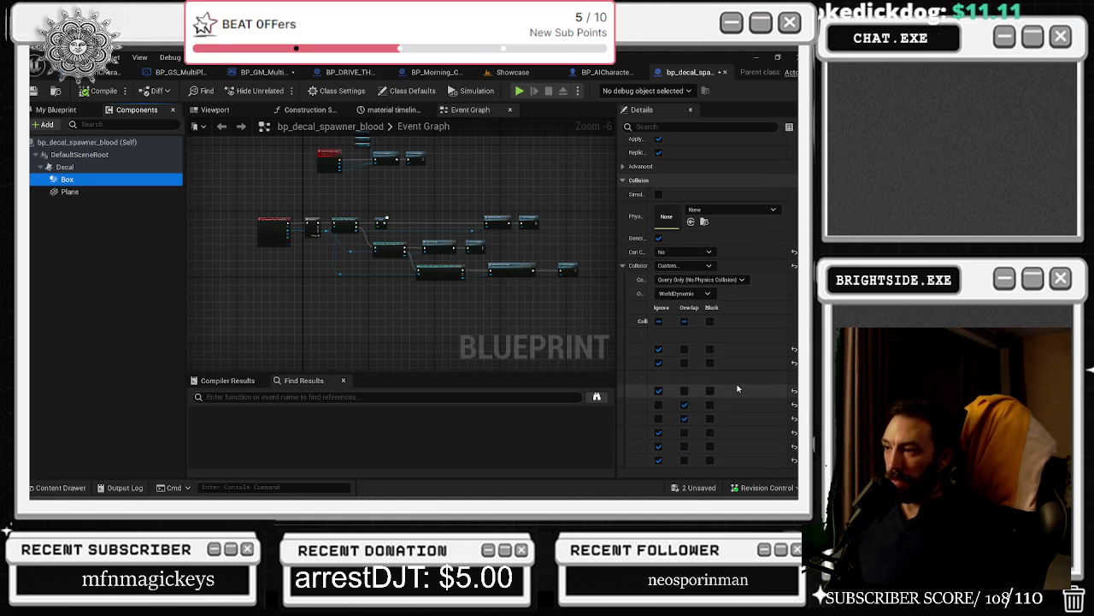
left_click(519, 89)
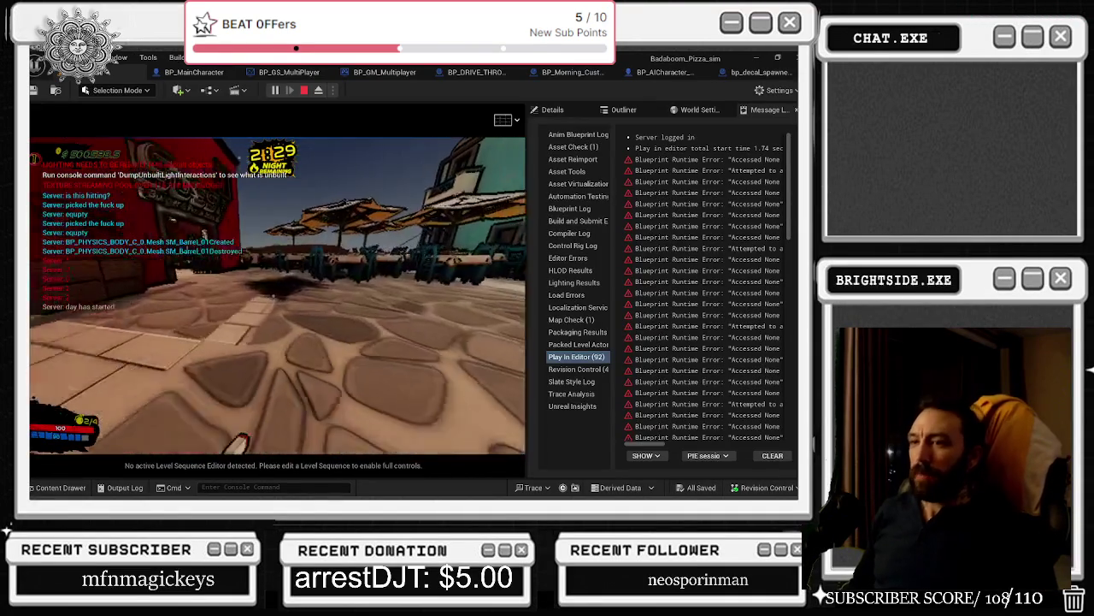
Step: Play-test by walking through the alley to the plaza, then stop and restore Block responses
key("e")
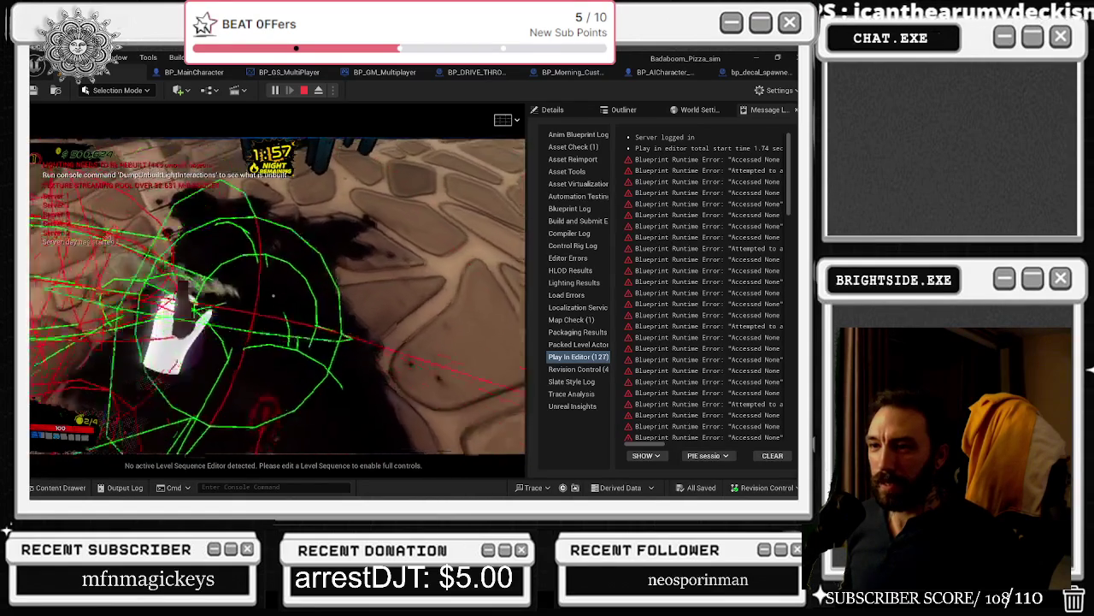
key("w")
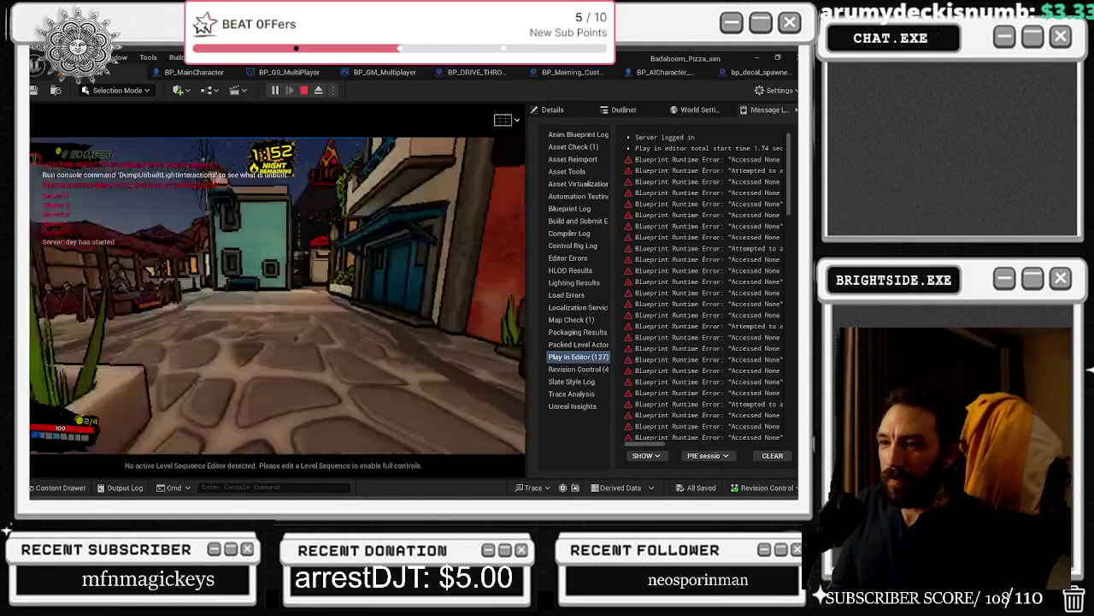
key("w")
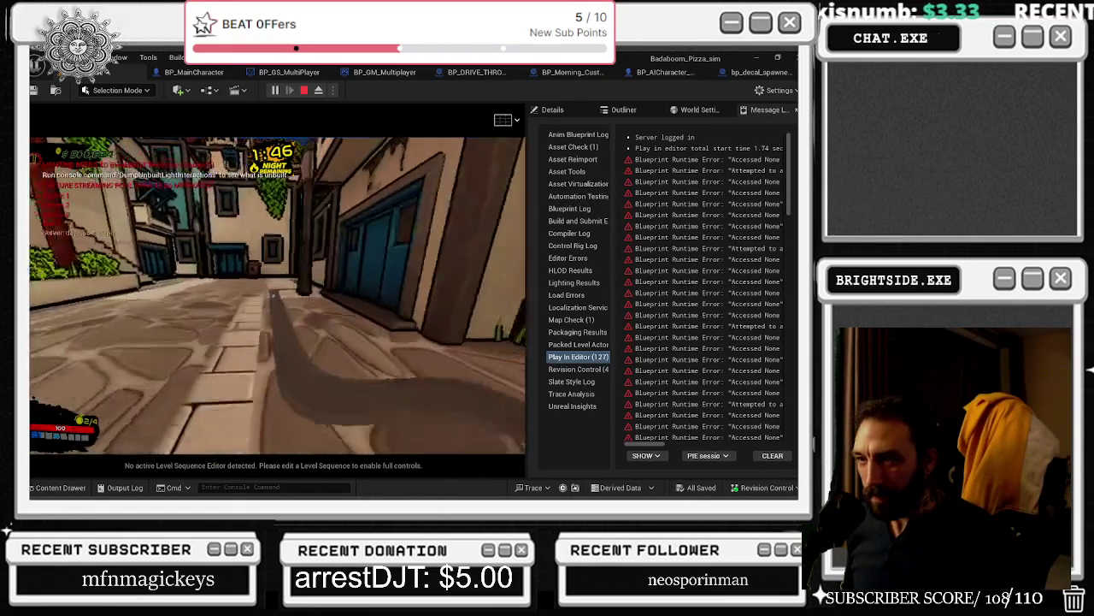
key("w")
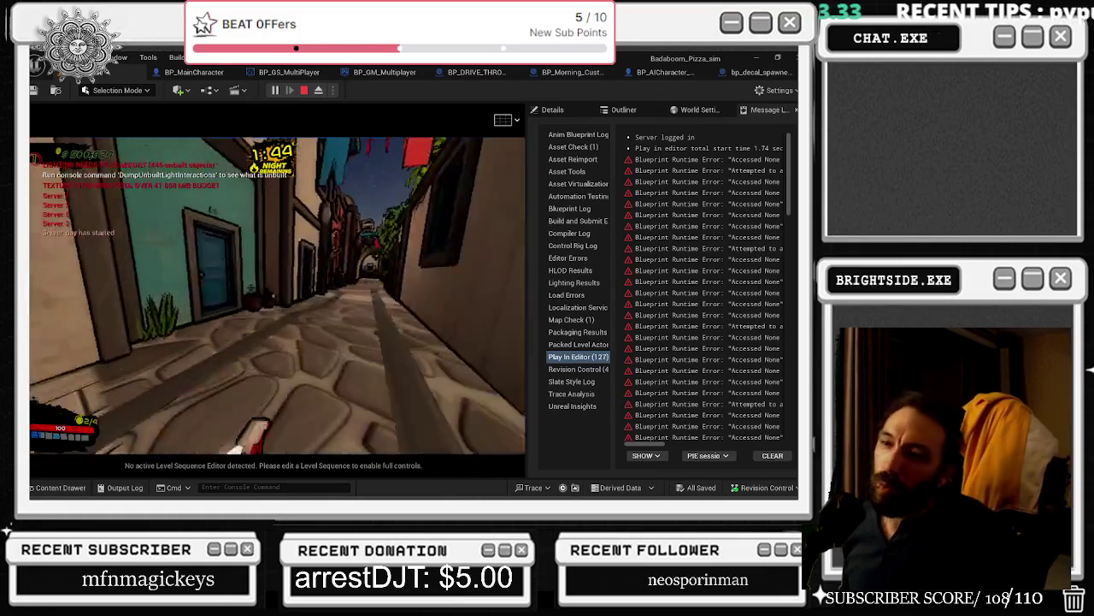
key("w")
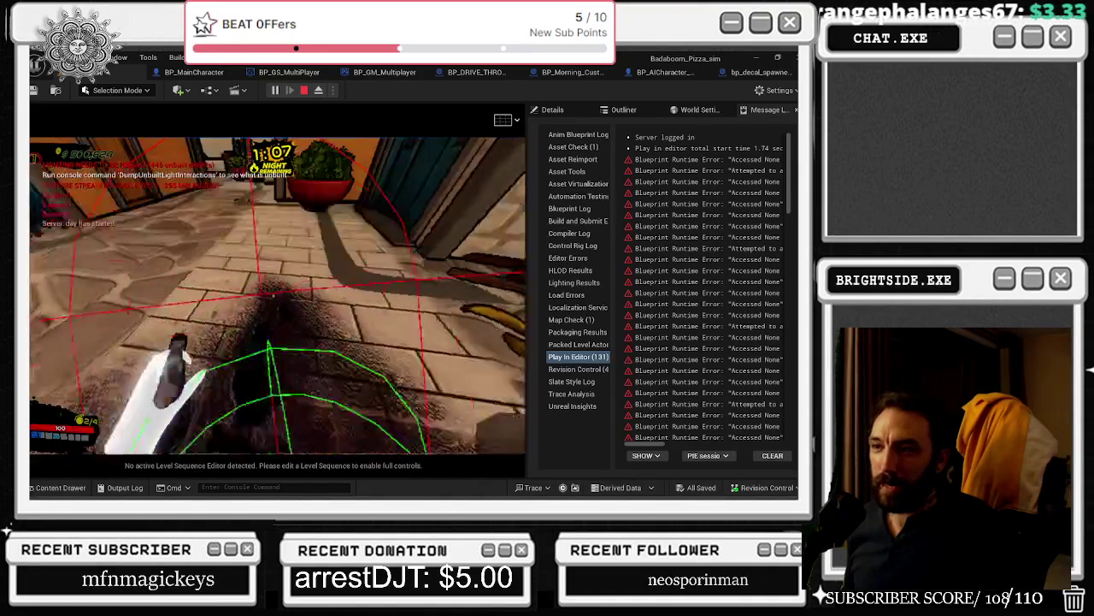
key("Escape")
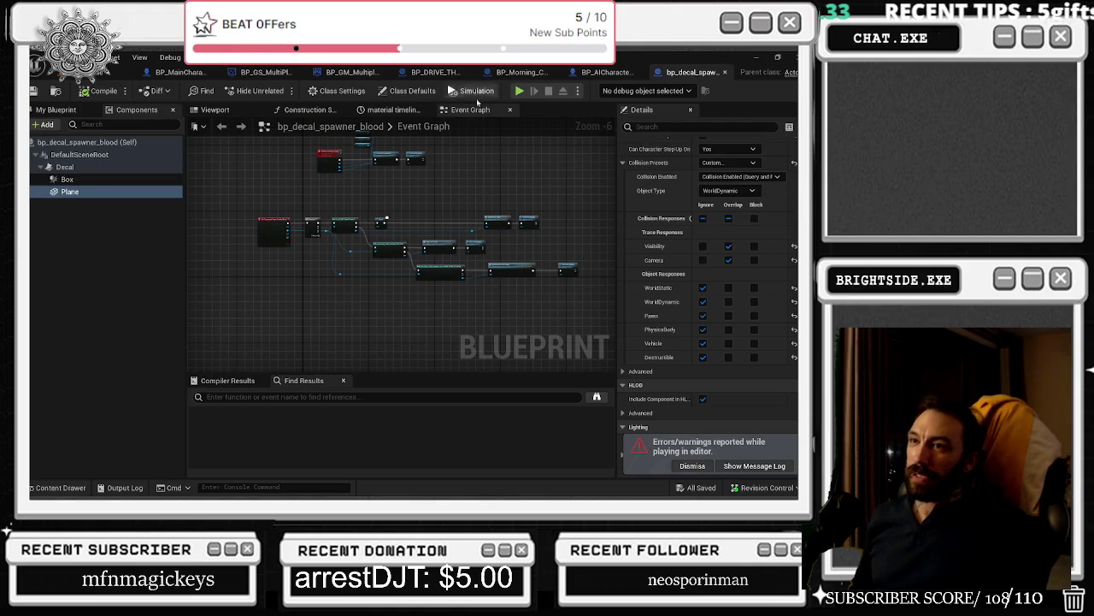
key("ctrl+z")
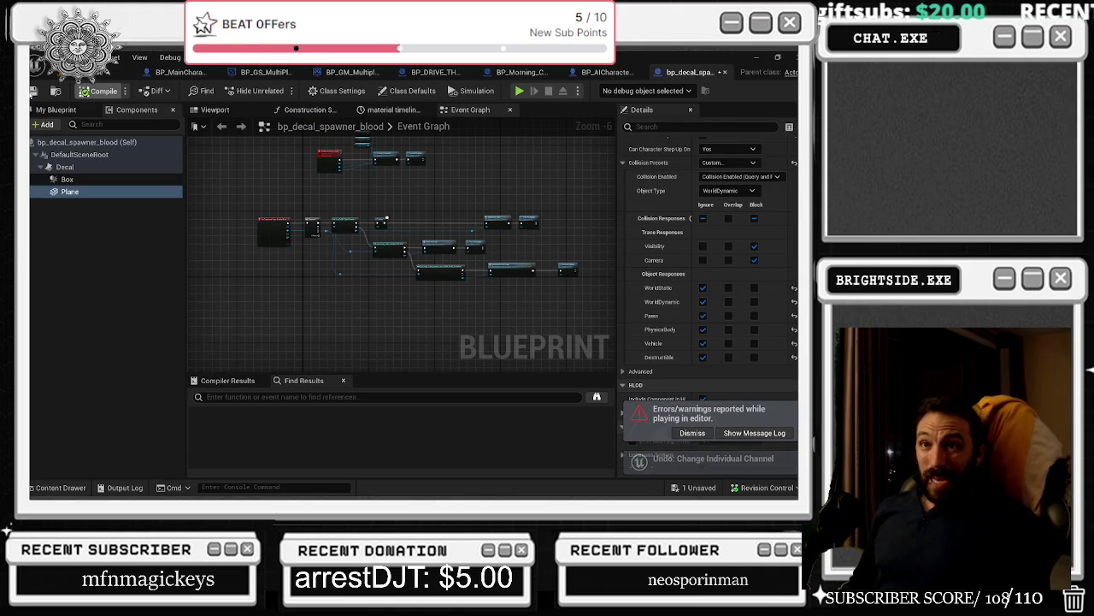
Step: Return to the level editor and start another Play In Editor test
left_click(51, 72)
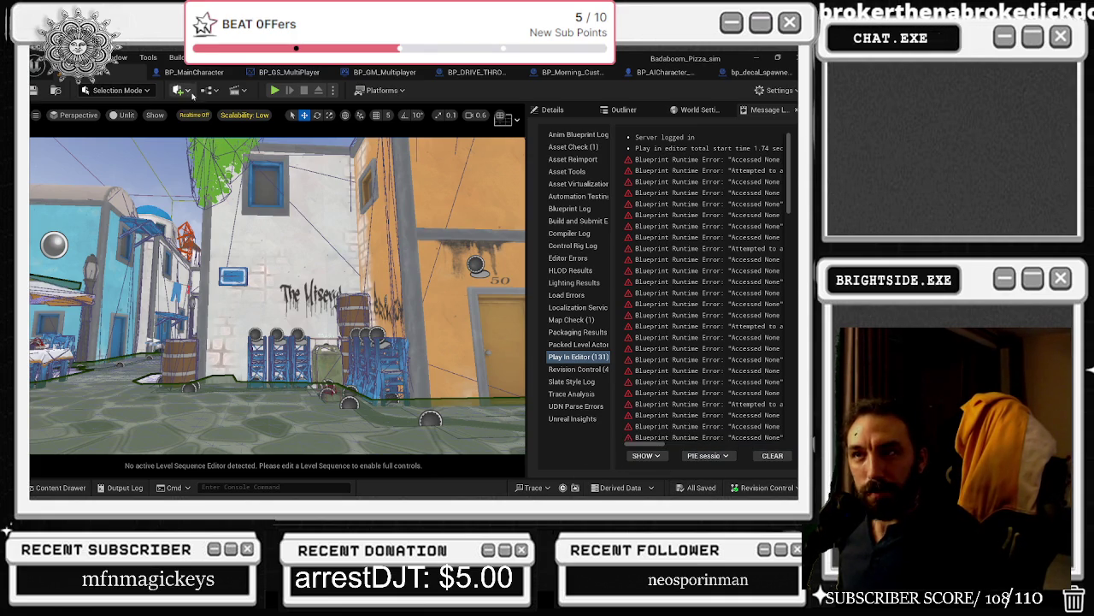
left_click(275, 90)
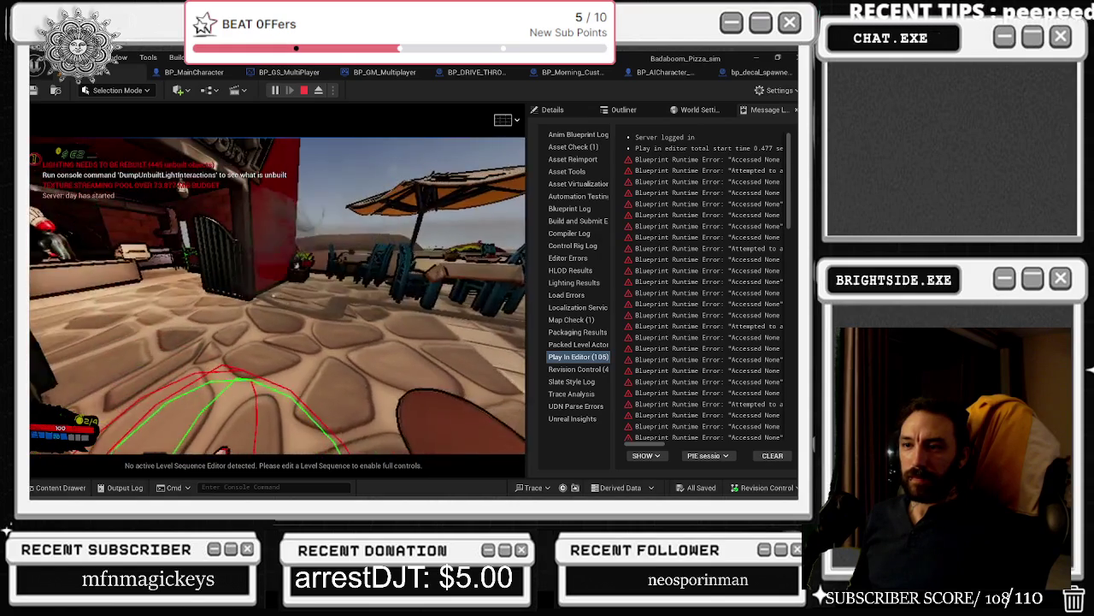
key("Escape")
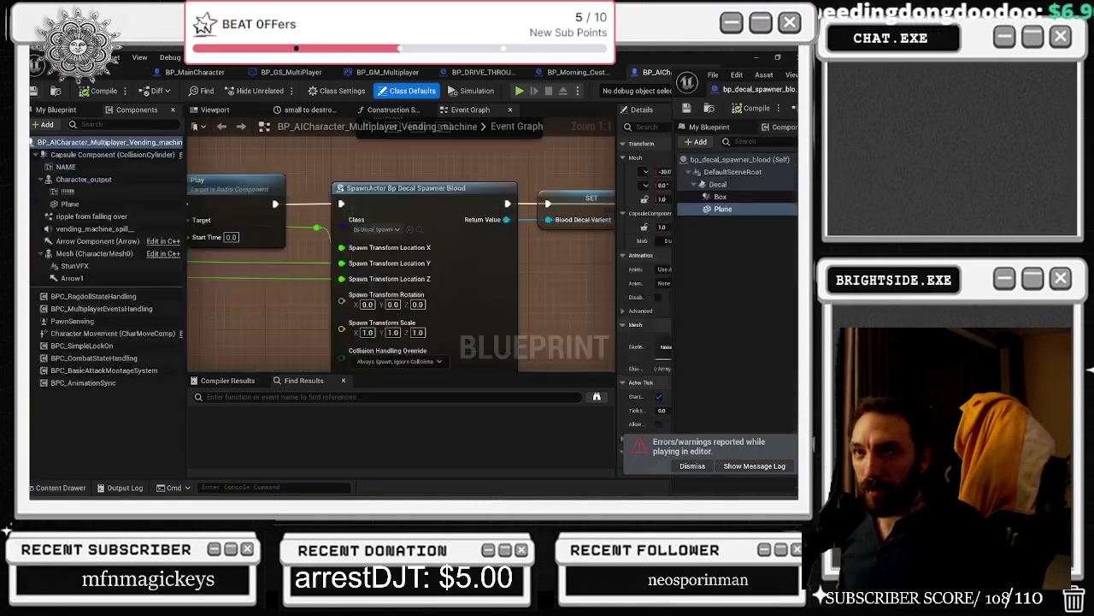
Step: Save all, then dock and close the bp_decal_spawner_blood and vending machine blueprints
key("ctrl+s")
left_click(758, 89)
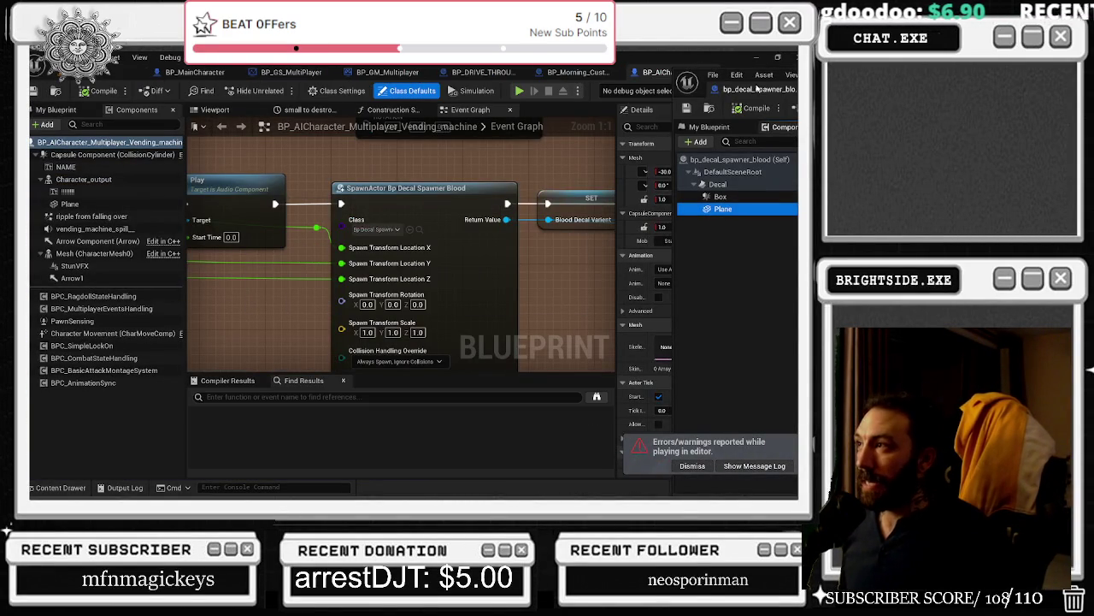
left_click_drag(758, 87, 706, 77)
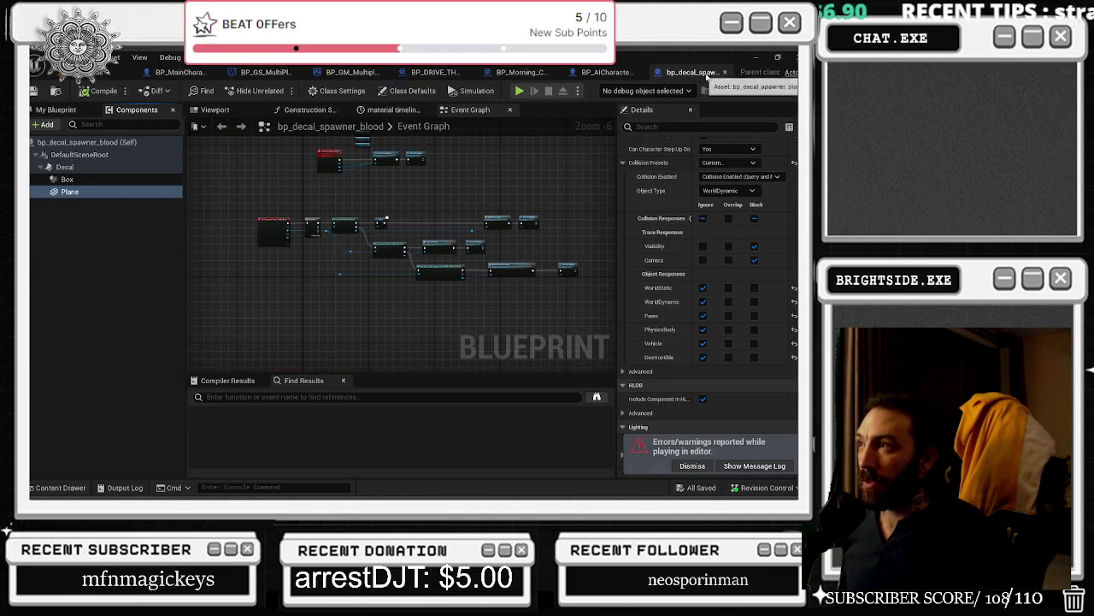
left_click(725, 72)
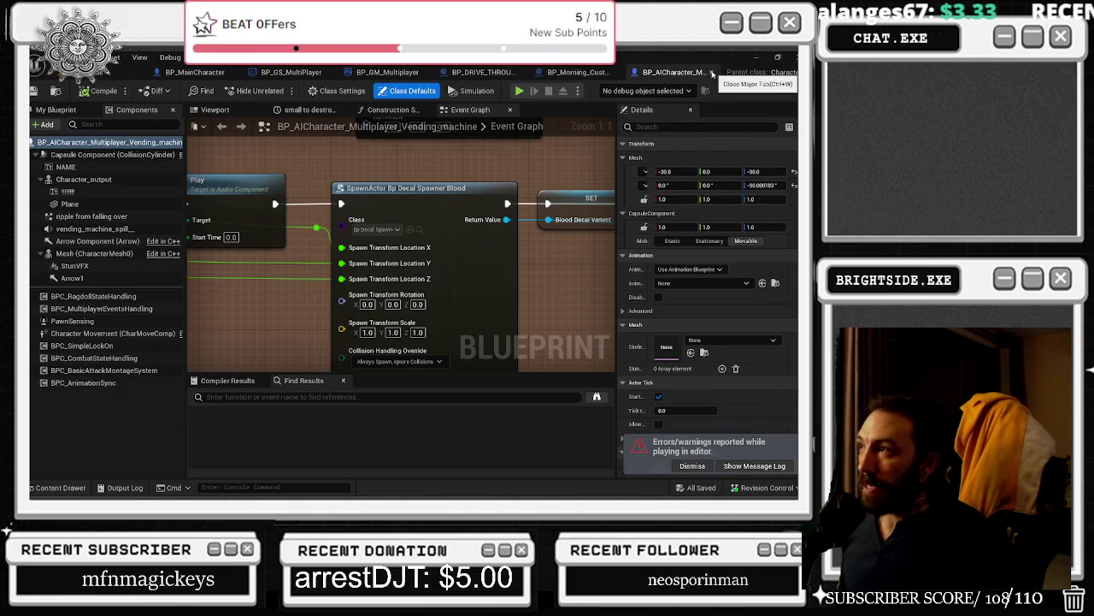
left_click(713, 73)
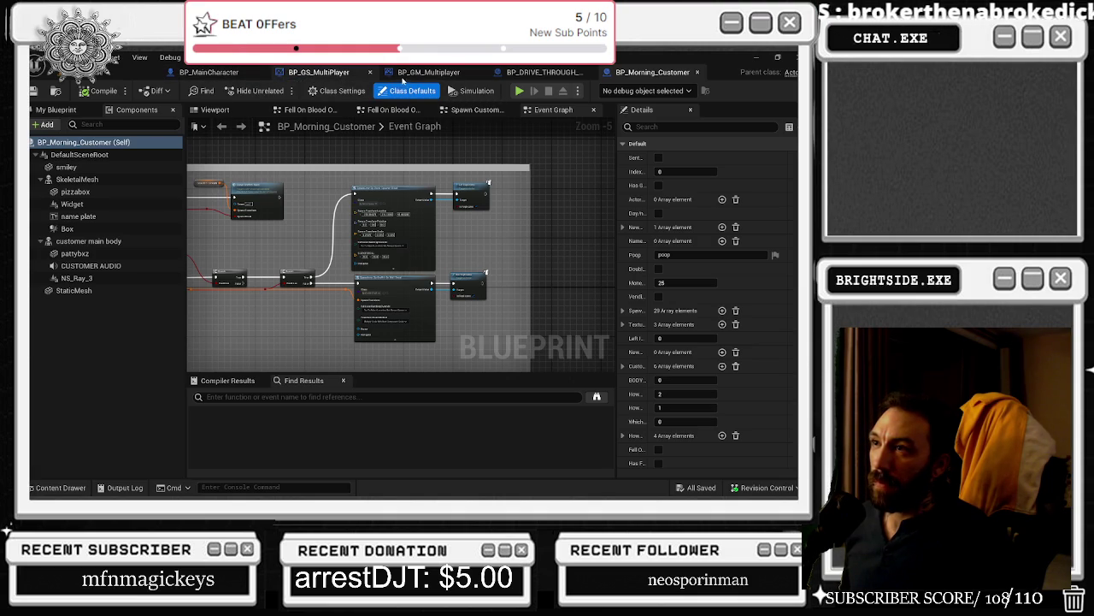
Step: Browse the Respawn AI graph's spawn nodes, then view BP_Morning_Customer and the level viewport
left_click(421, 75)
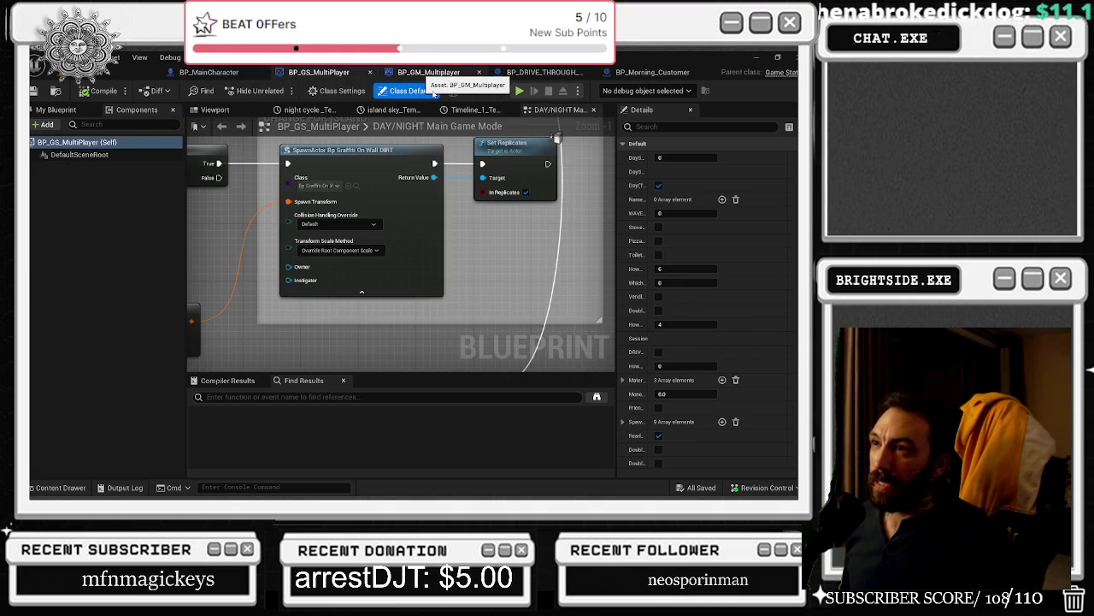
left_click_drag(599, 253, 540, 134)
mouse_move(410, 282)
left_mouse_down()
mouse_move(449, 337)
mouse_move(511, 313)
left_mouse_up()
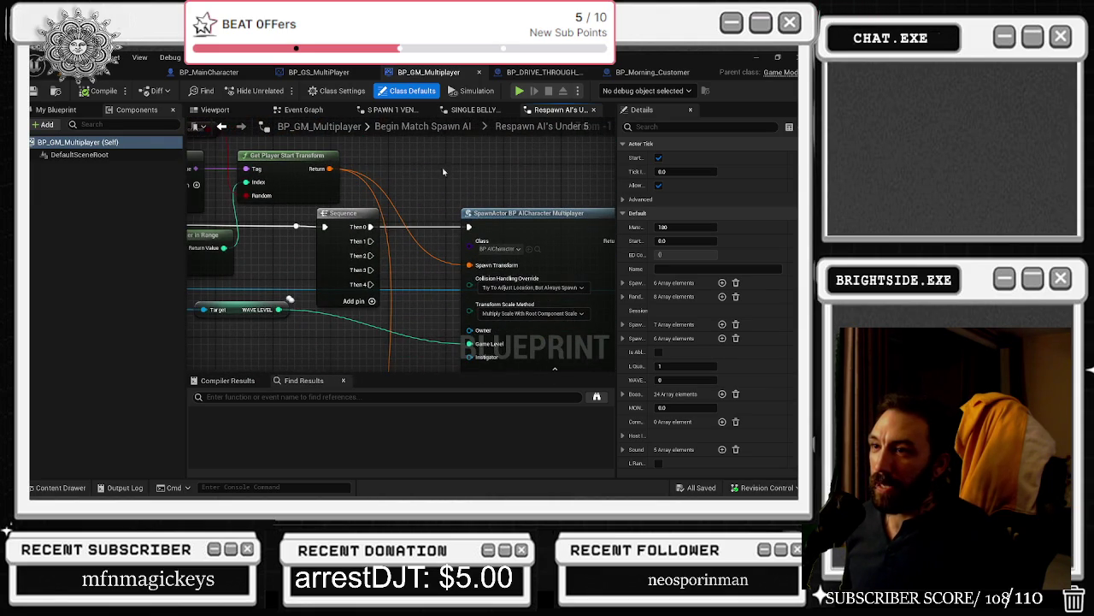
mouse_move(282, 154)
left_mouse_down()
mouse_move(315, 187)
mouse_move(353, 336)
left_mouse_up()
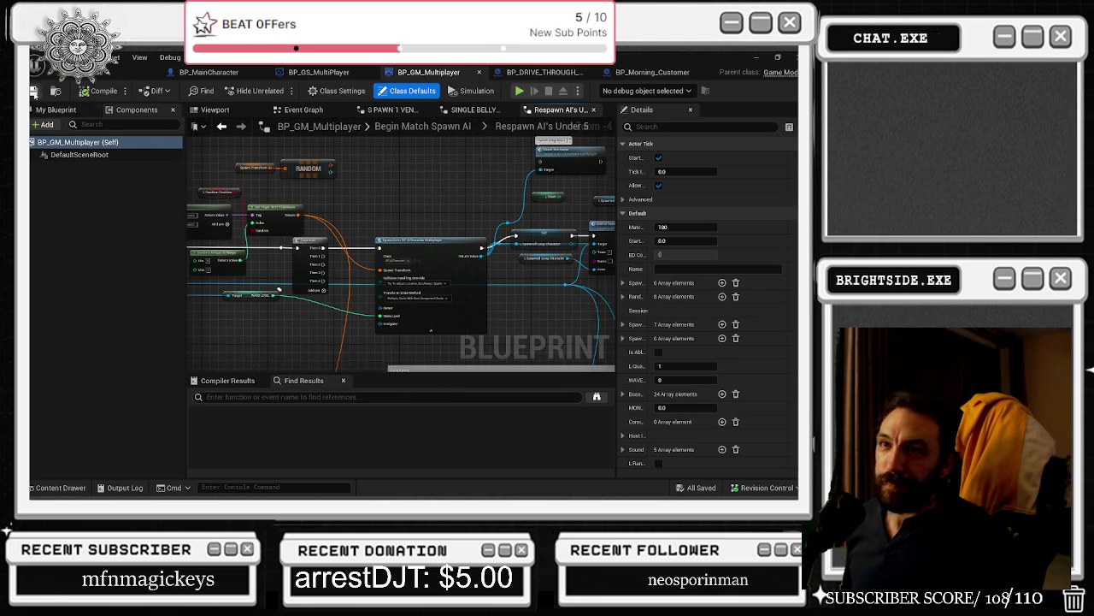
left_click(127, 71)
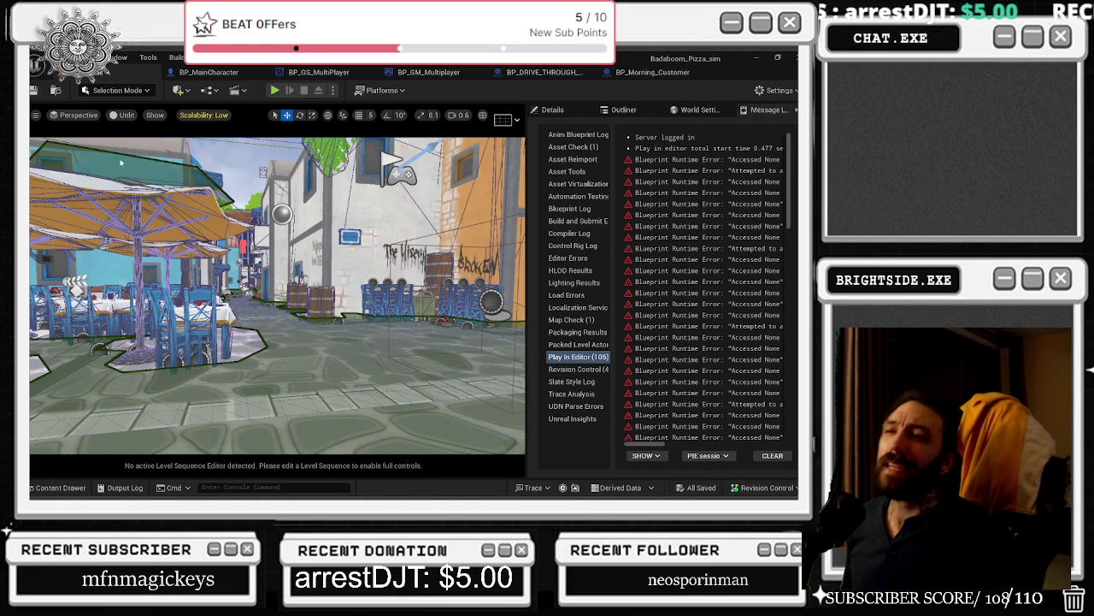
left_click(658, 72)
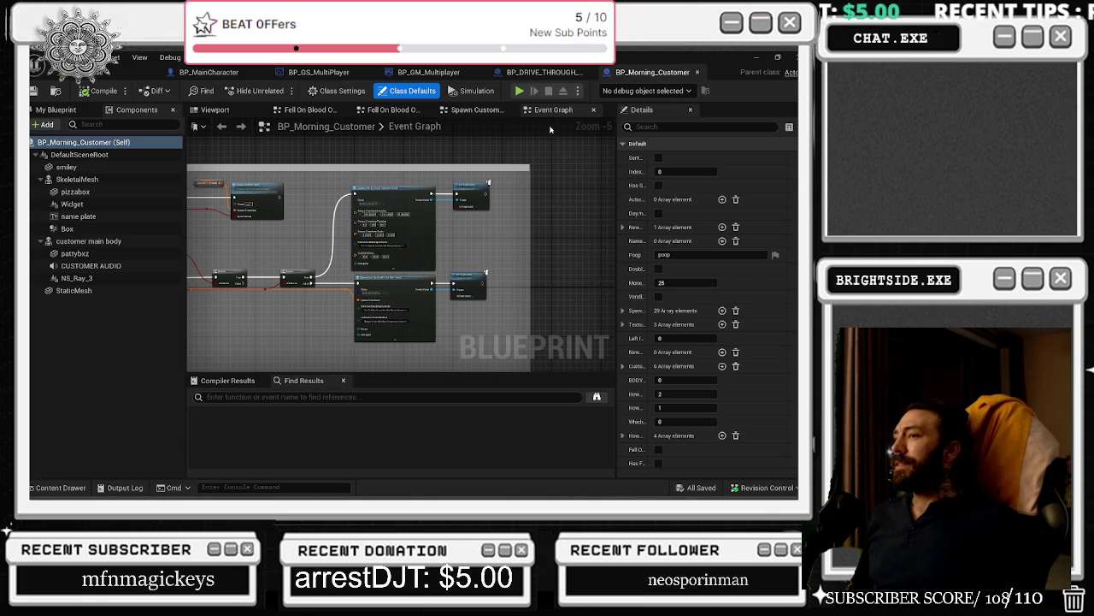
left_click(98, 79)
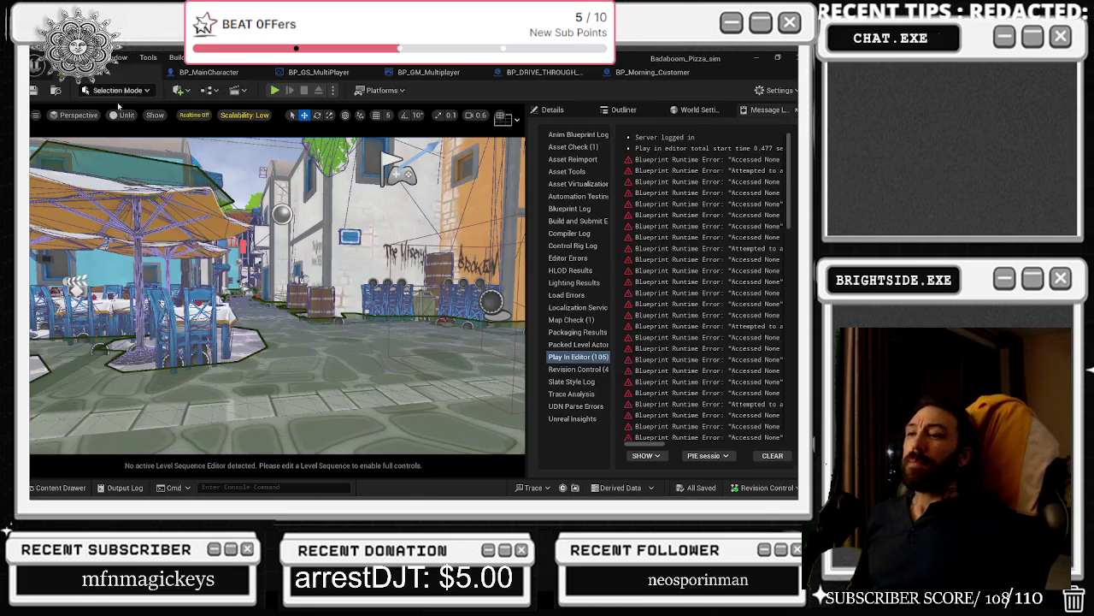
Step: Switch to the Milanote browser window and maximize it
key("alt+Tab")
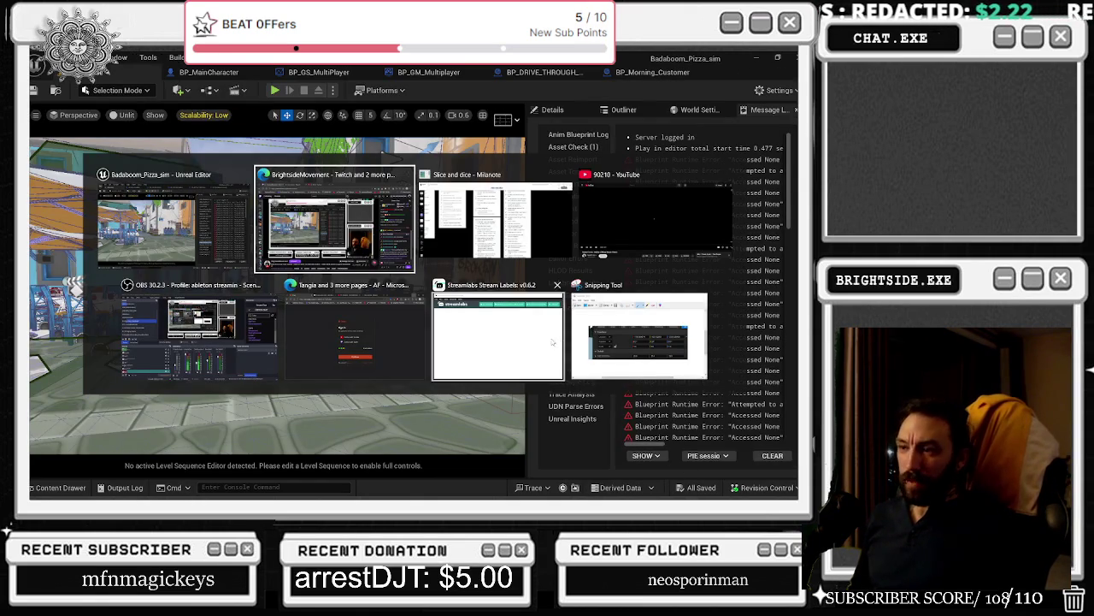
key("Escape")
key("alt+Tab")
key("Tab")
key("Tab")
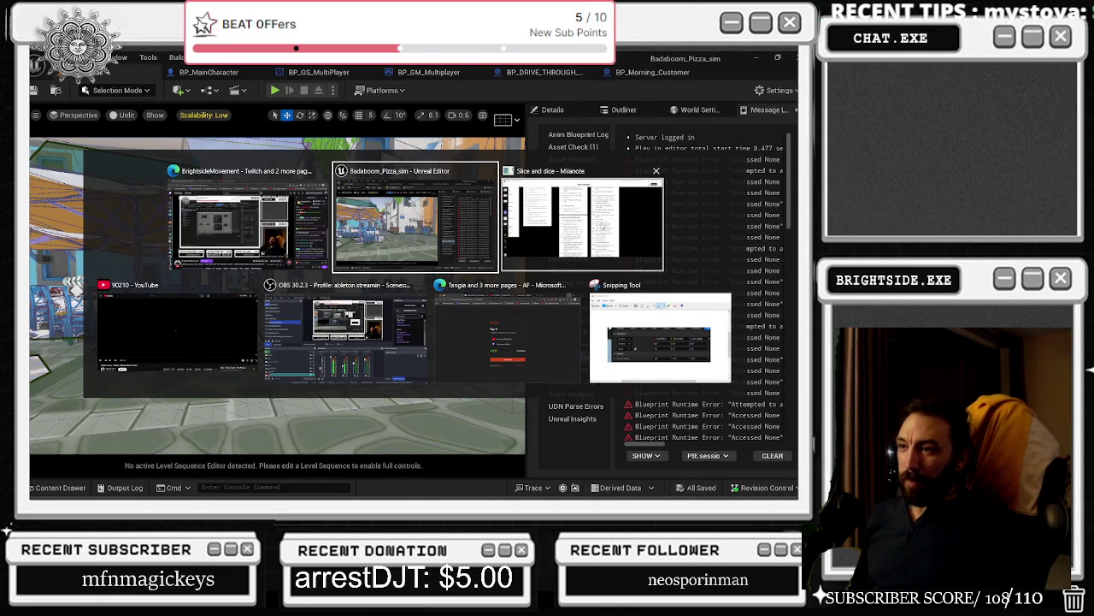
key("Escape")
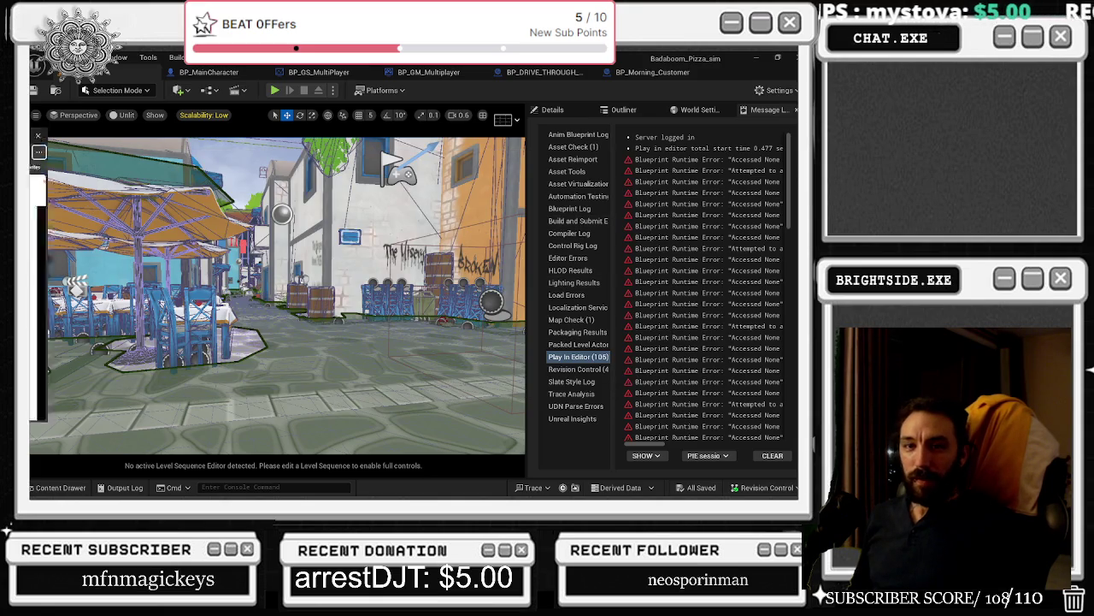
key("alt+Tab")
left_click(626, 133)
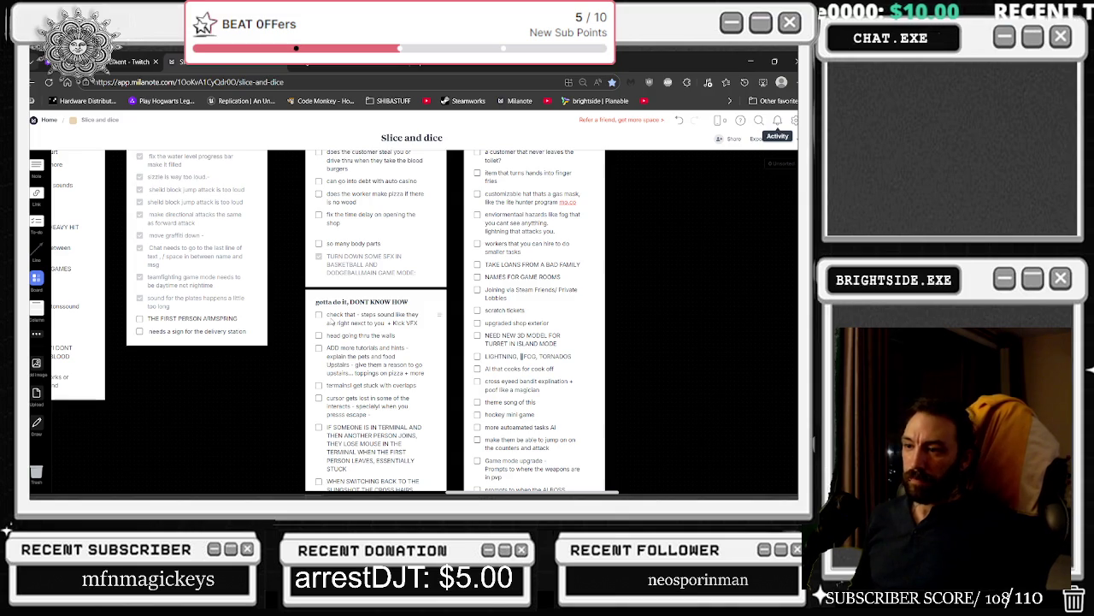
Step: Append 'spikes should be like 100 bucks' to the ADD more tutorials card
left_click(426, 377)
type("s")
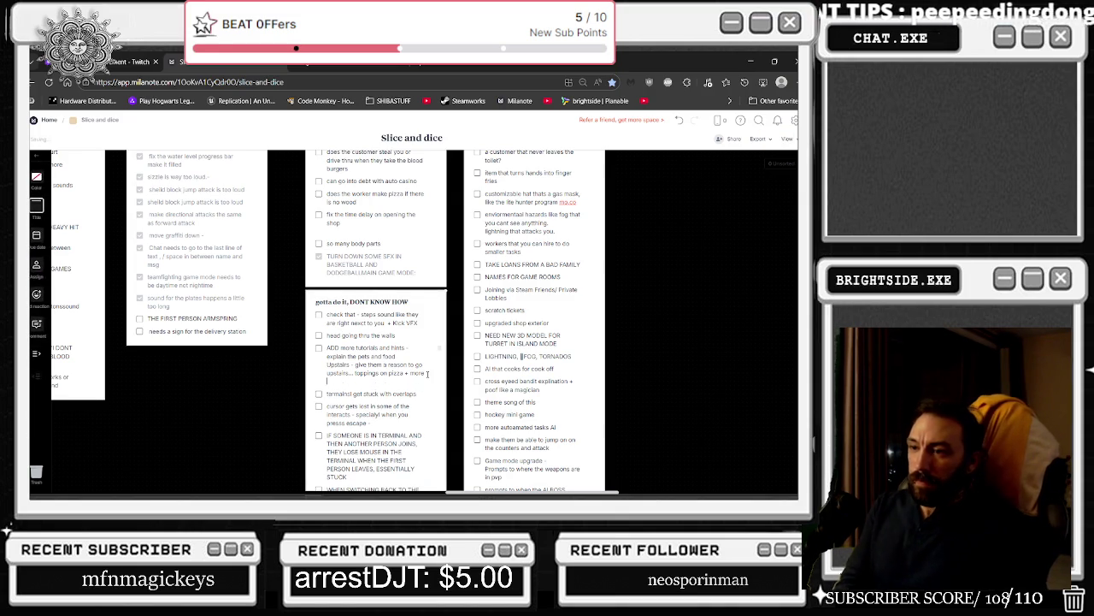
type("pikes and")
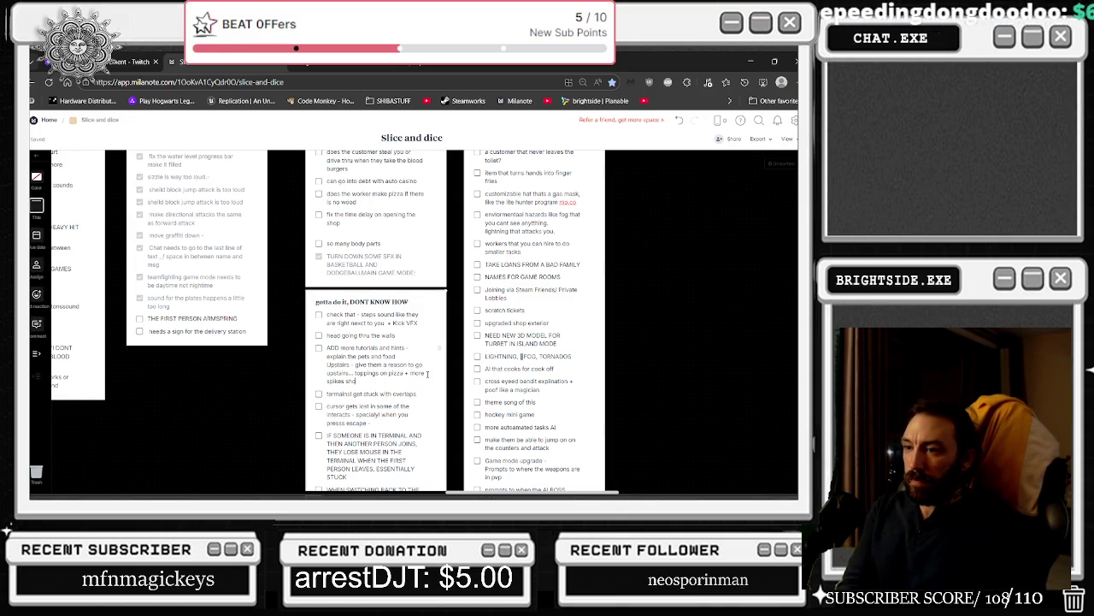
type("houl")
type(" 100 bucks")
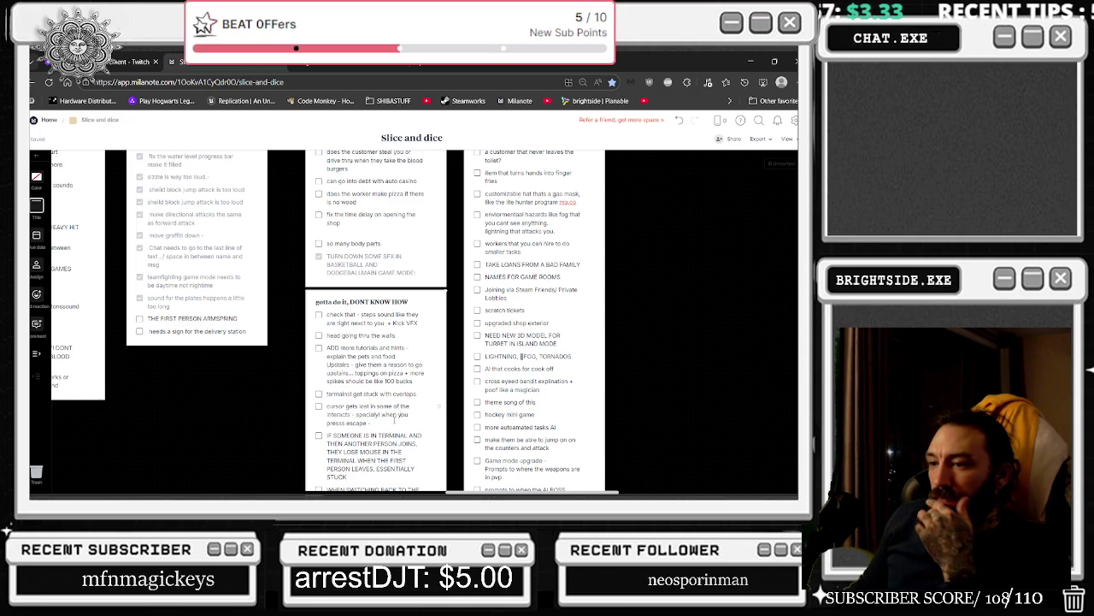
scroll(395, 420, "down", 1)
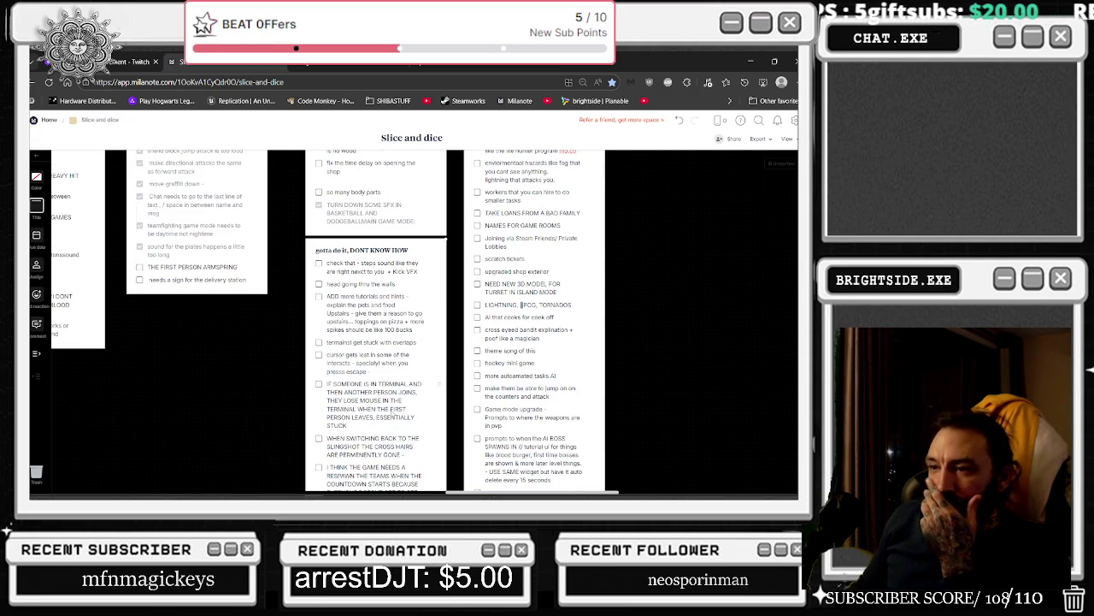
Step: Move the escape-button task up directly under the ADD more tutorials card
scroll(393, 414, "down", 1)
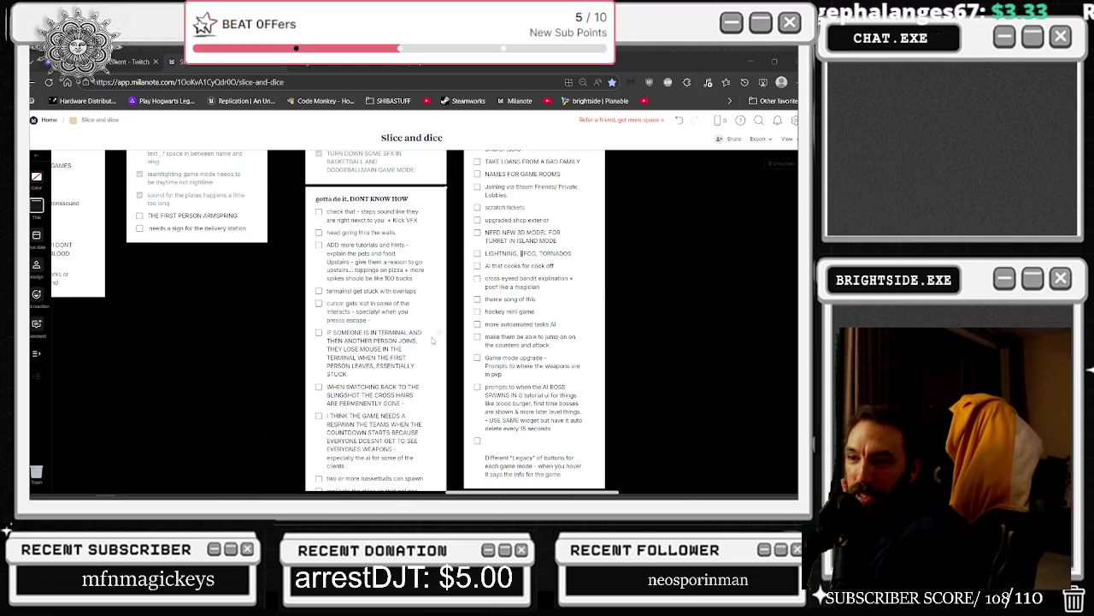
scroll(435, 346, "down", 2)
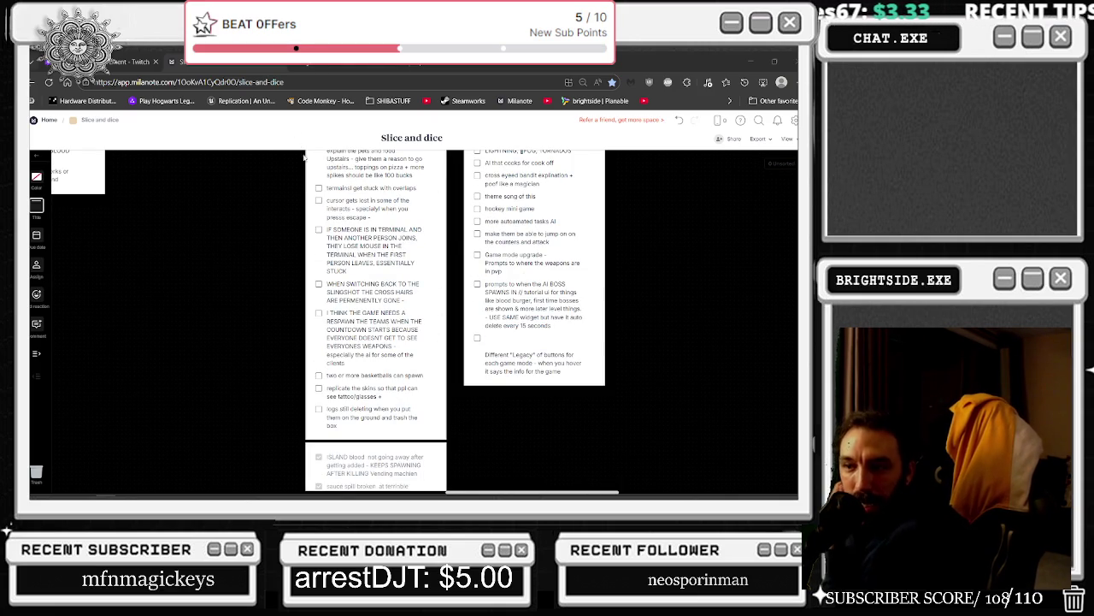
scroll(432, 263, "down", 2)
scroll(432, 262, "up", 4)
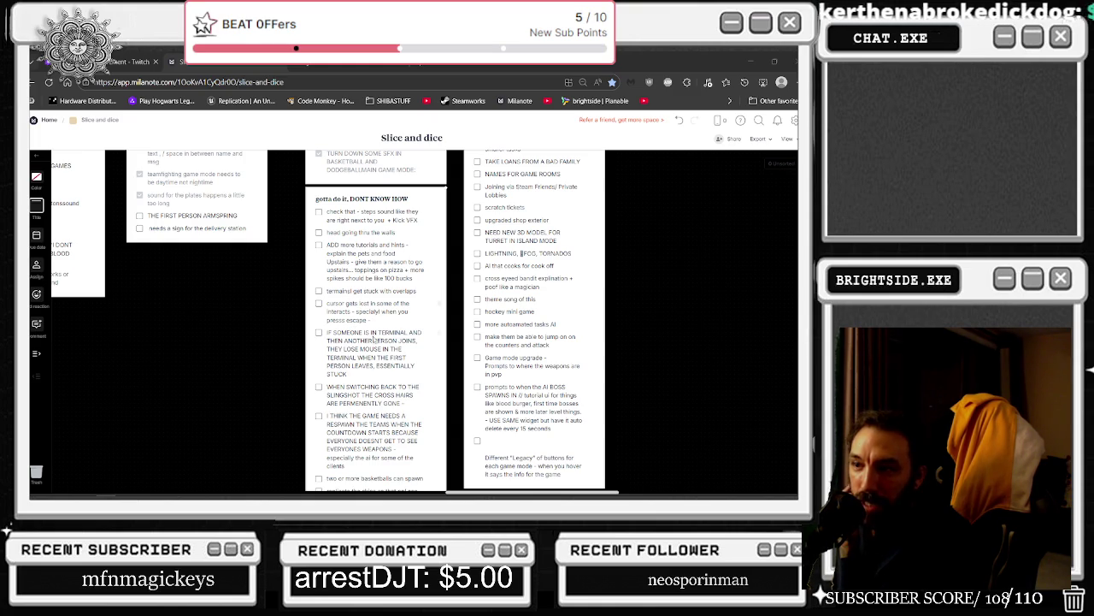
scroll(367, 370, "down", 1)
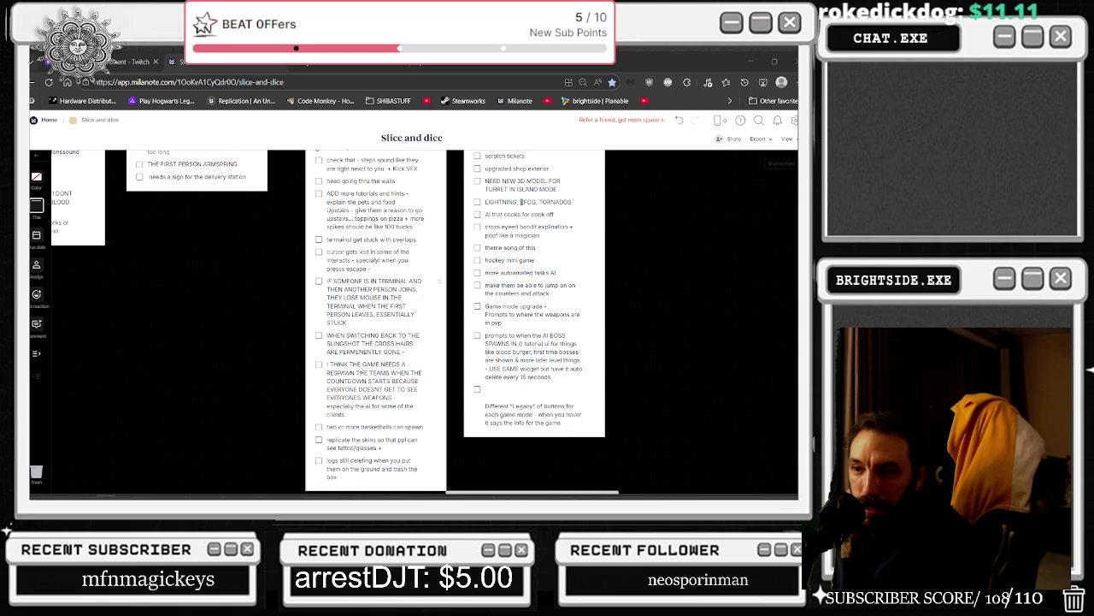
scroll(360, 371, "down", 5)
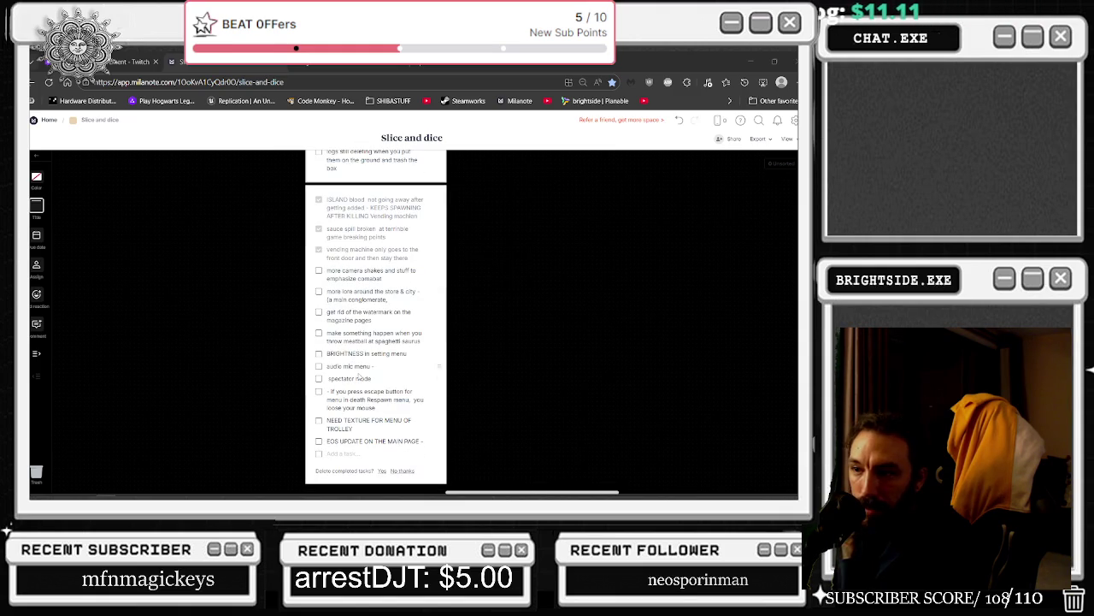
mouse_move(436, 391)
left_mouse_down()
mouse_move(427, 175)
mouse_move(384, 156)
mouse_move(402, 224)
mouse_move(395, 154)
mouse_move(410, 92)
mouse_move(389, 171)
mouse_move(380, 154)
mouse_move(395, 319)
mouse_move(395, 267)
left_mouse_up()
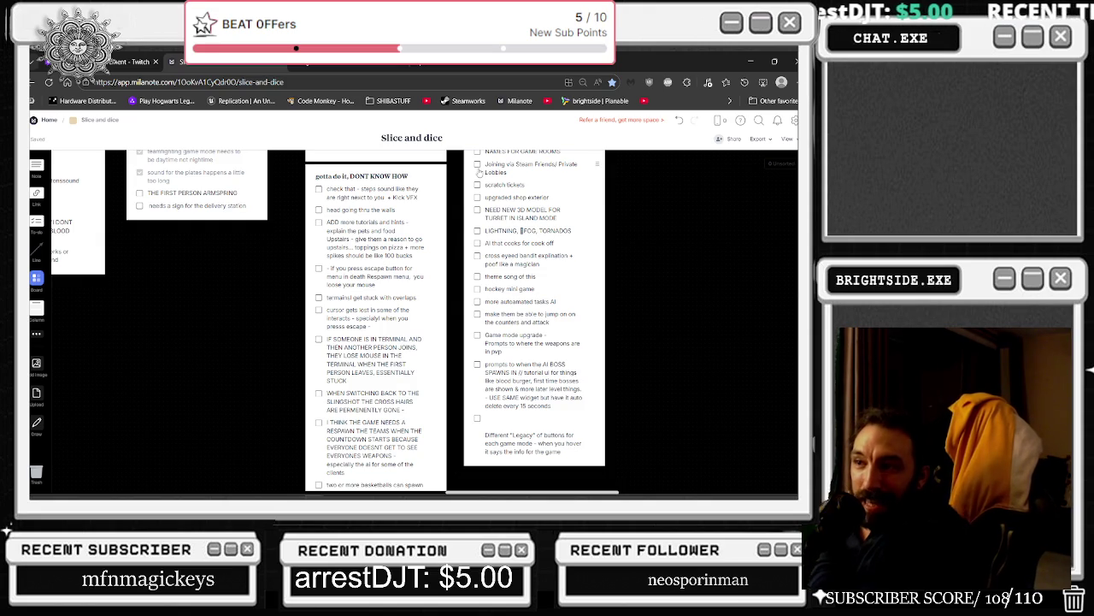
Step: Minimize the browser and return to Unreal Editor
left_click(752, 64)
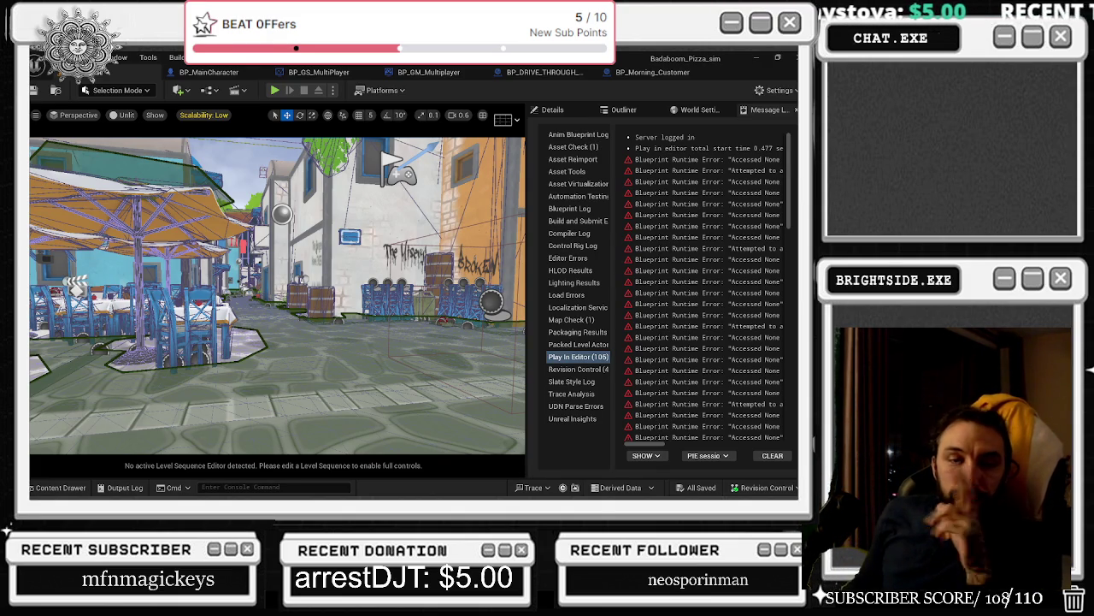
key("alt+Tab")
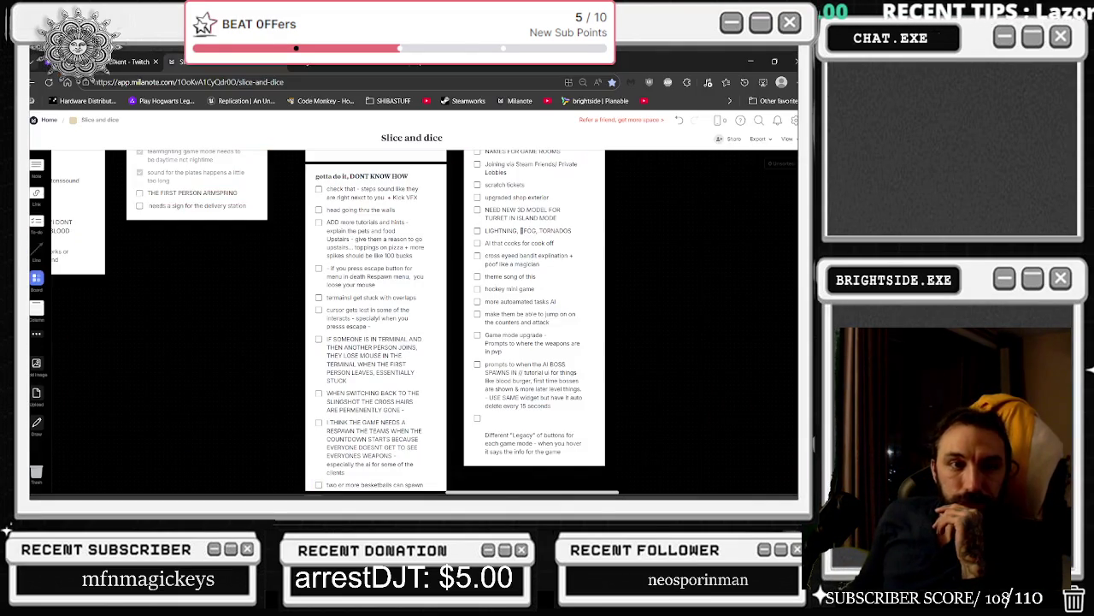
key("alt+Tab")
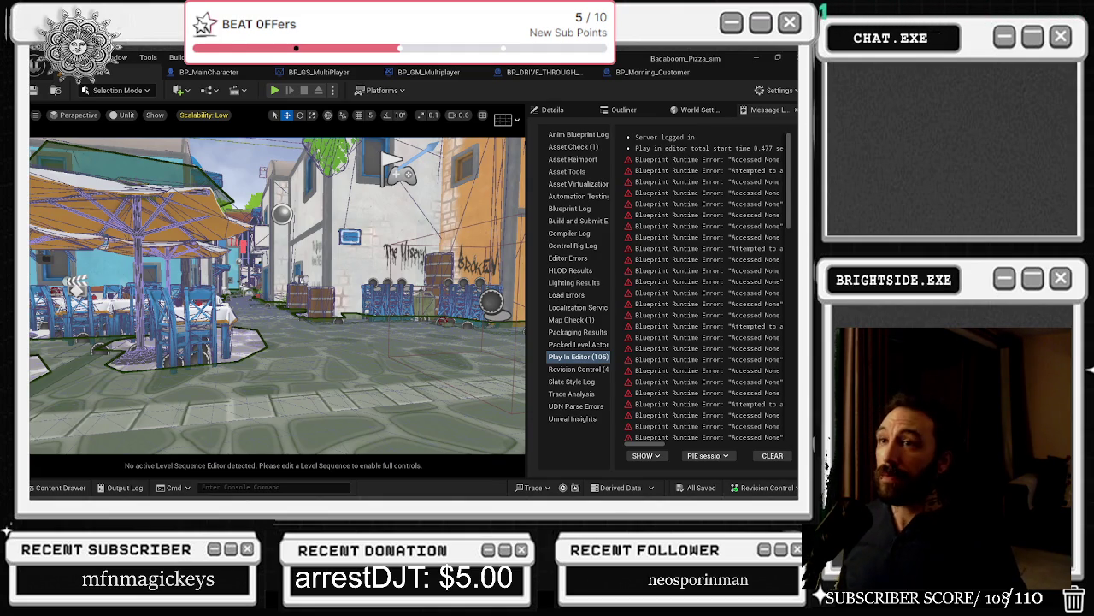
Step: Nudge BP_MainCharacter's Get Attached Actors node and review the GS, GM and Morning Customer graphs
left_click(231, 74)
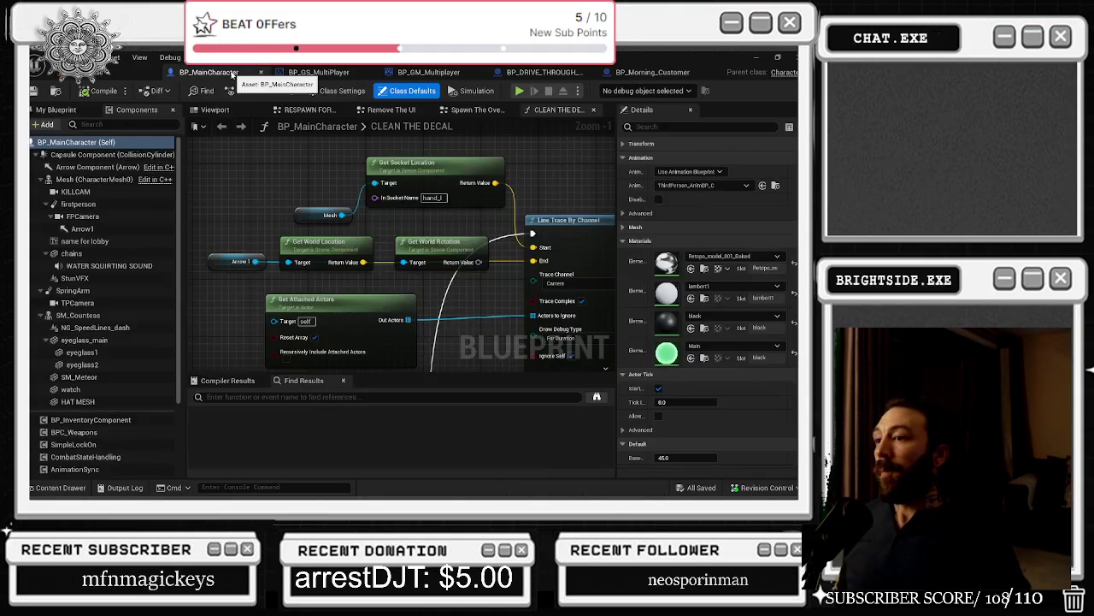
left_click_drag(434, 276, 404, 267)
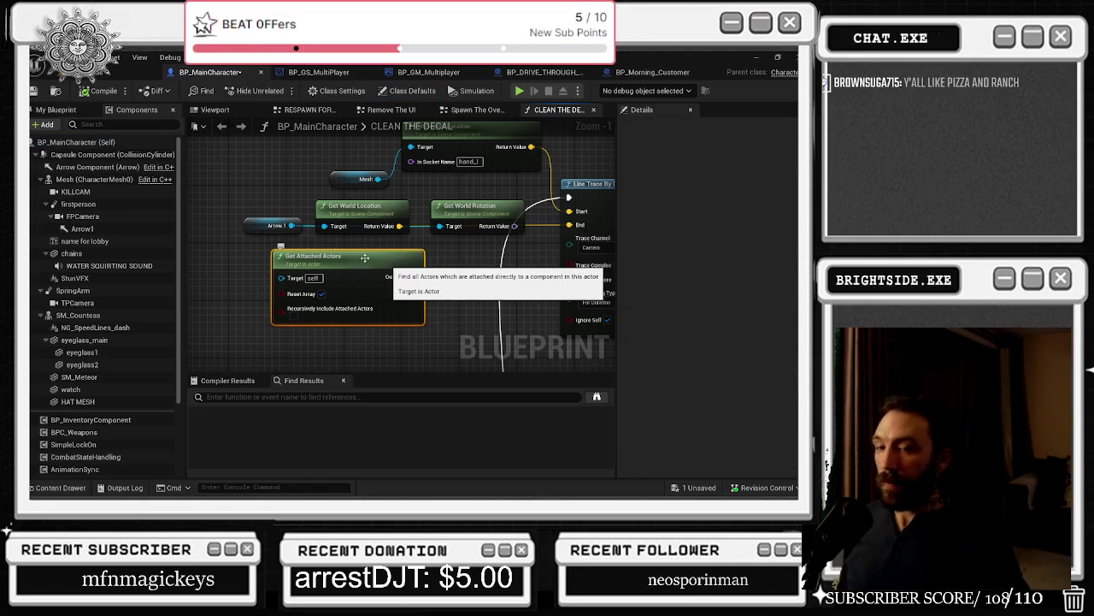
left_click(321, 73)
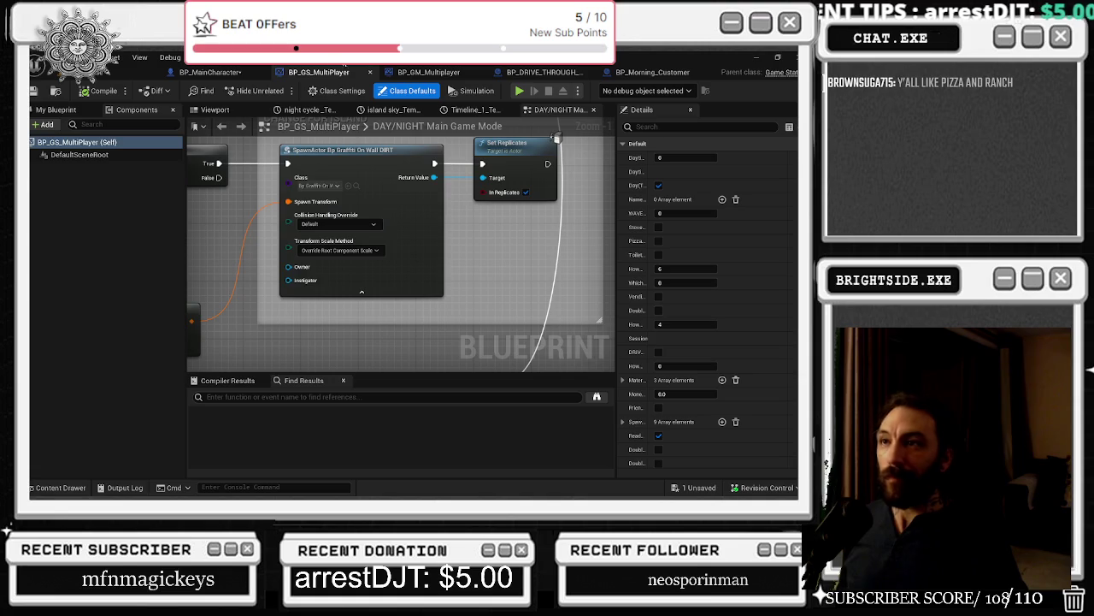
left_click(428, 72)
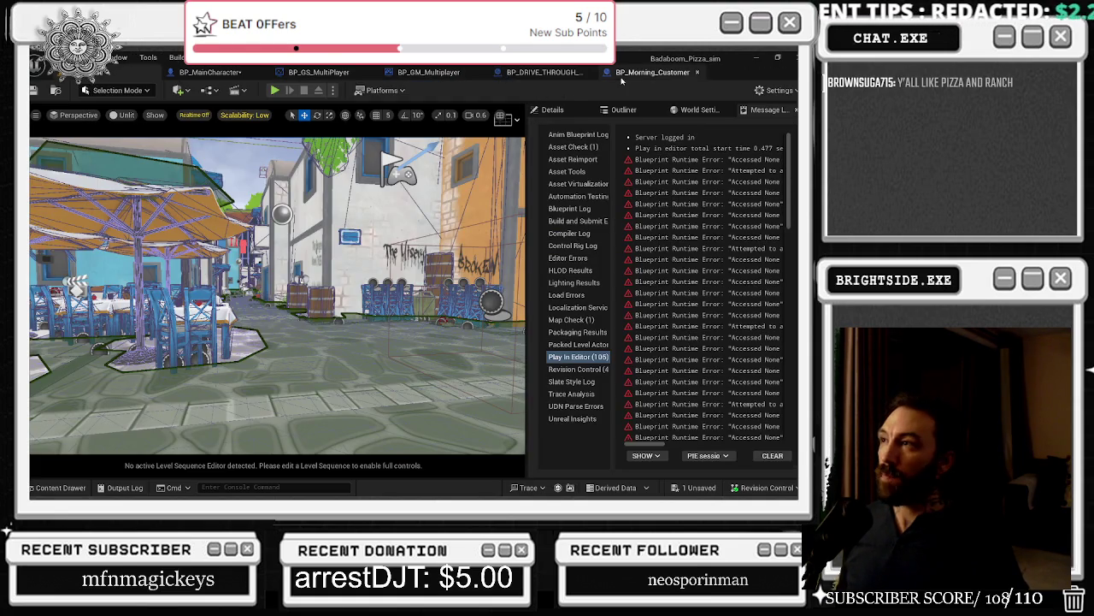
left_click(621, 75)
scroll(504, 259, "up", 2)
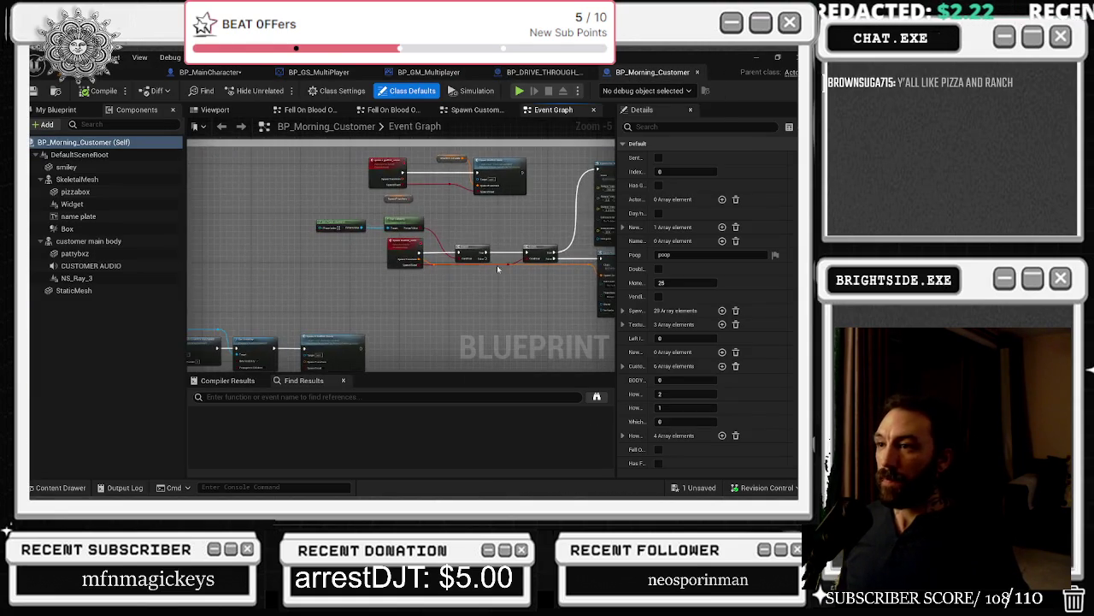
scroll(436, 239, "down", 2)
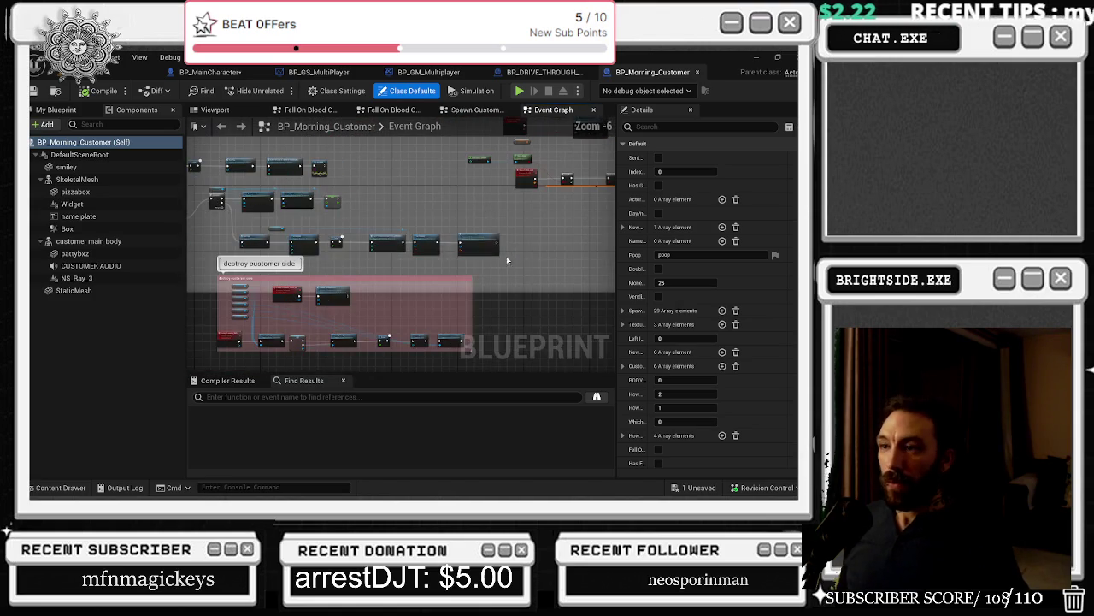
scroll(480, 234, "down", 1)
left_click(469, 242)
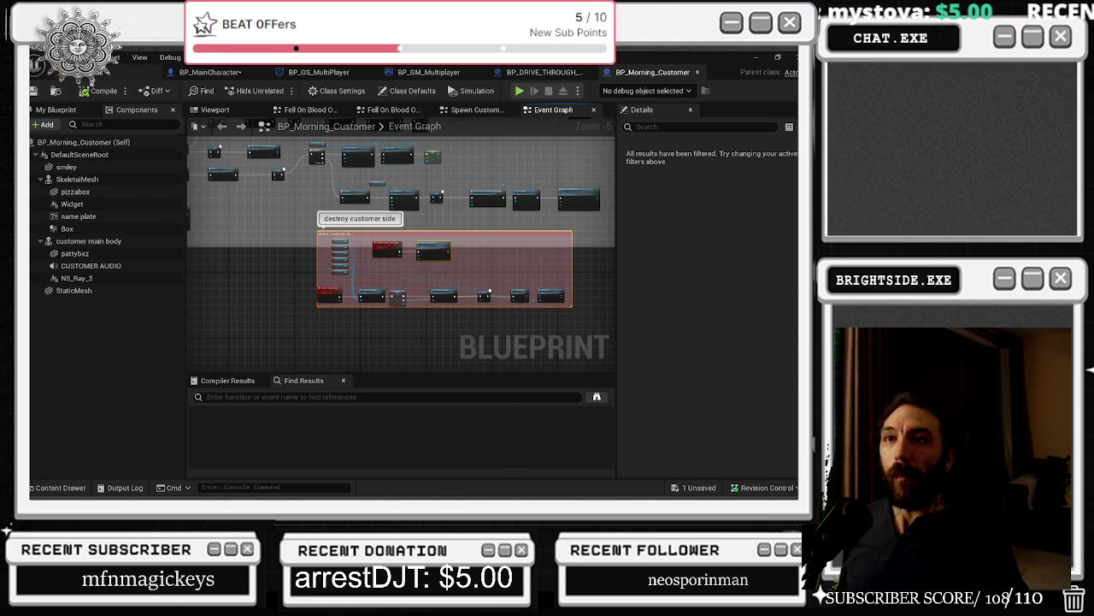
left_click(98, 72)
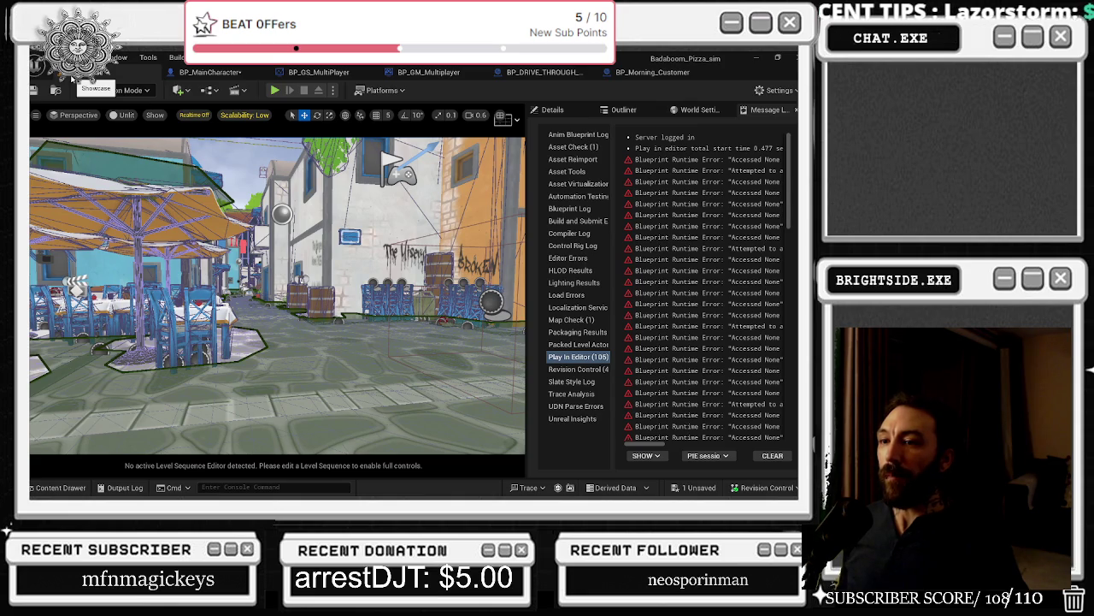
Step: Cycle through the MainCharacter, GS, GM, Drive-Through and Morning Customer blueprints, then return to the level
left_click(224, 74)
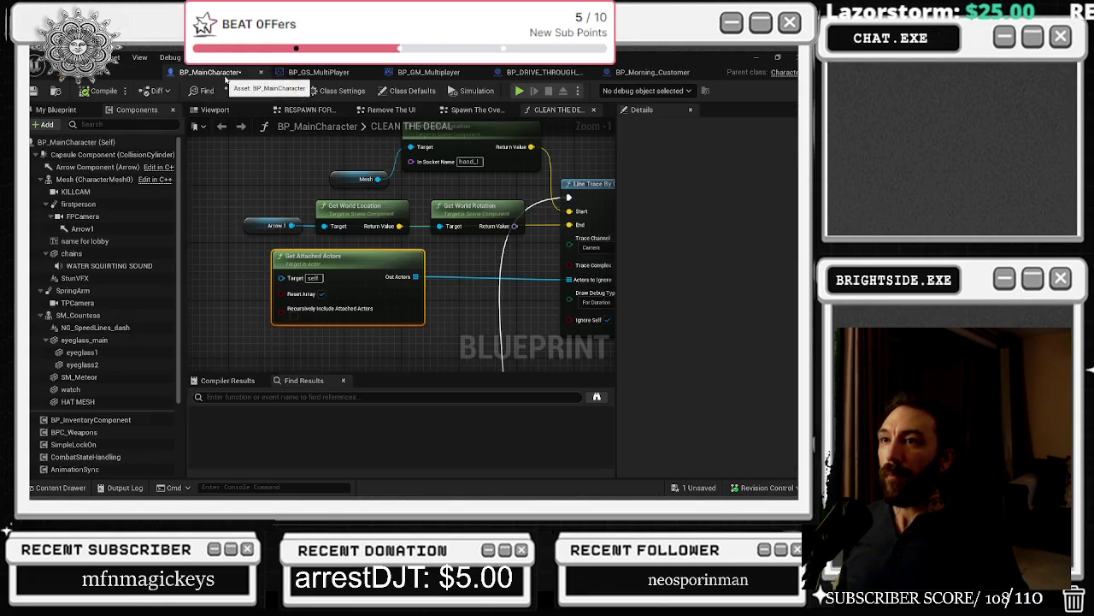
left_click(318, 72)
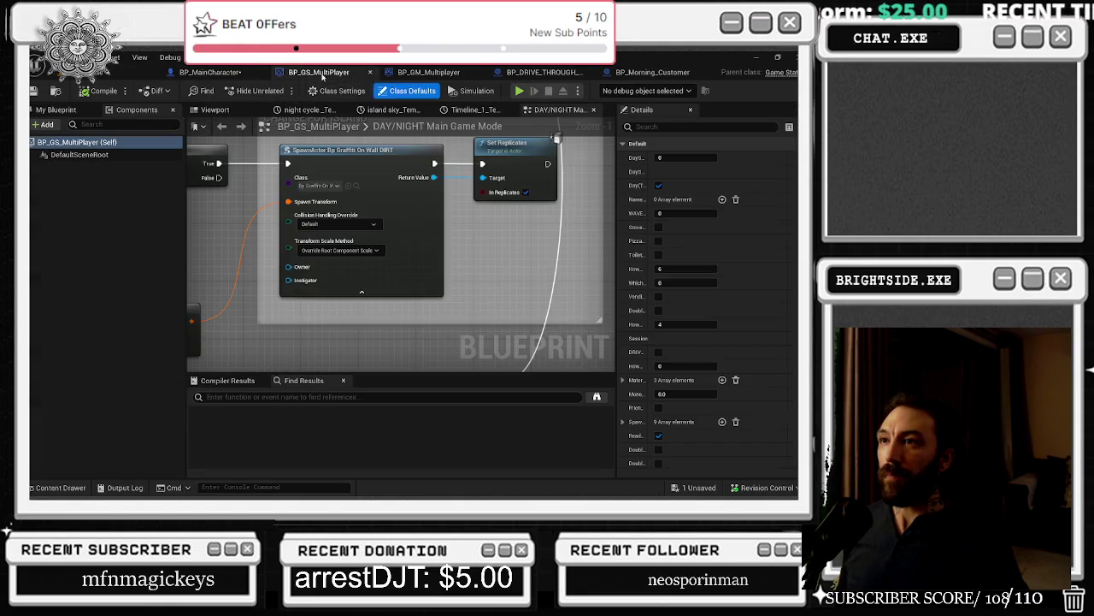
left_click(387, 73)
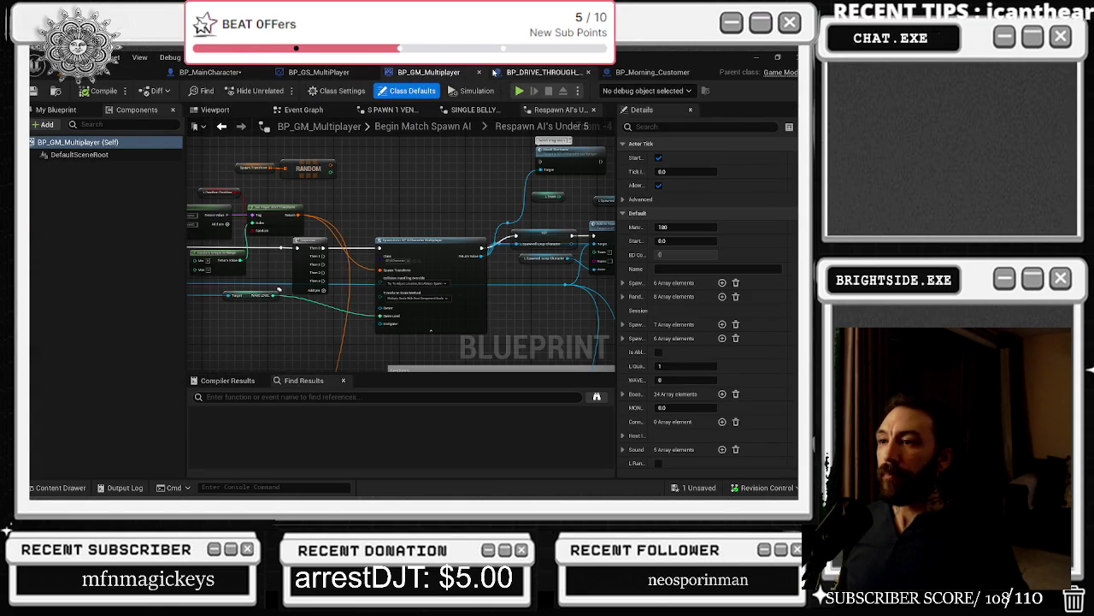
left_click(556, 73)
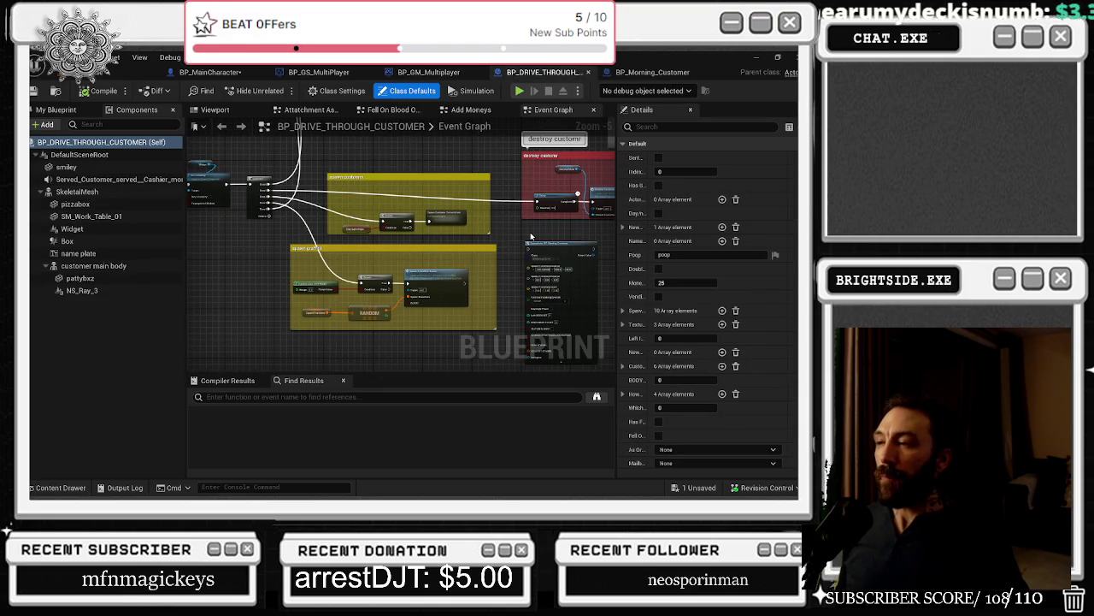
left_click(653, 72)
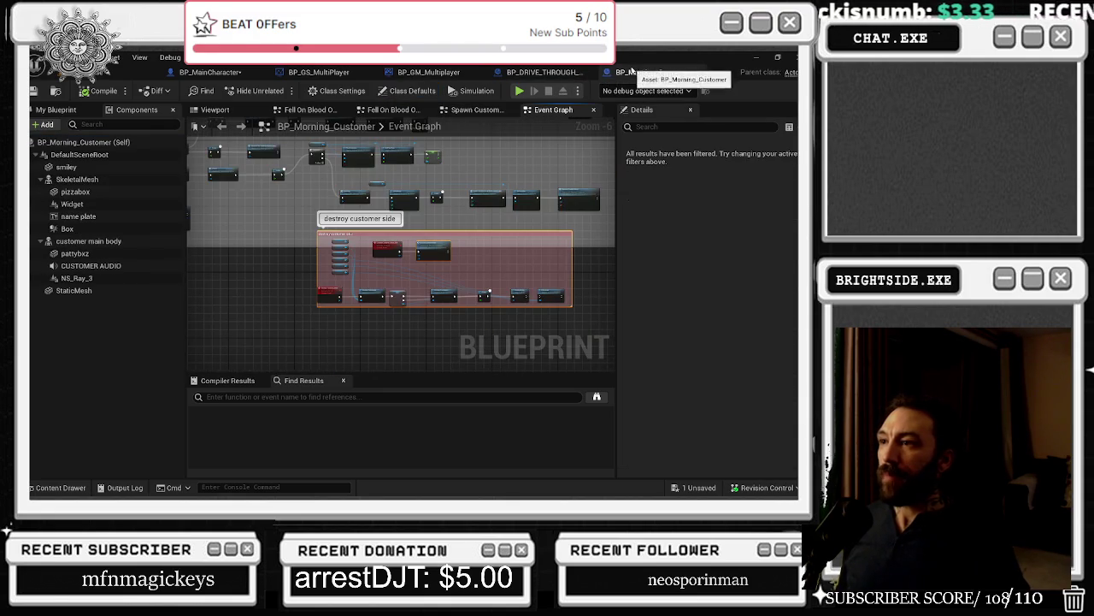
left_click(104, 82)
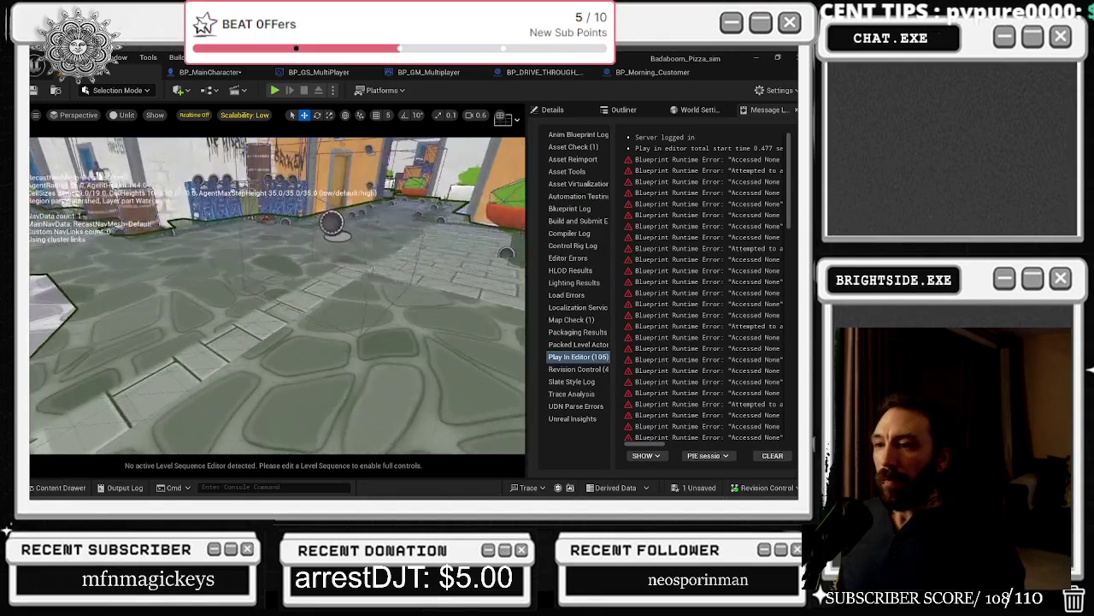
Step: Search 'spike' across all project content in the Content Drawer
key("alt+Tab")
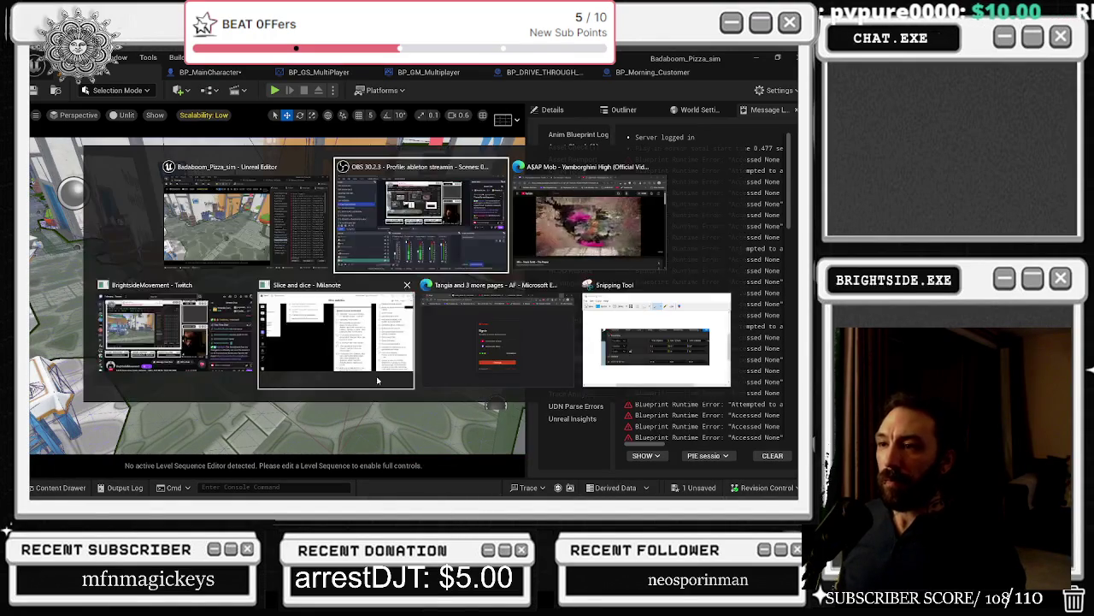
left_click(57, 488)
type("spike")
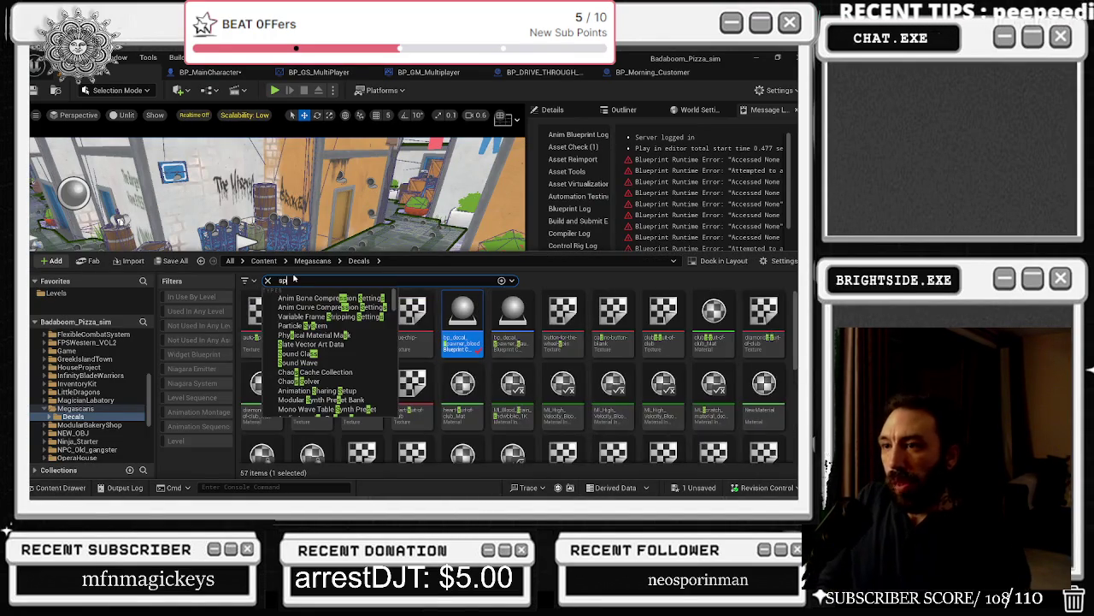
scroll(75, 366, "up", 10)
left_click(51, 333)
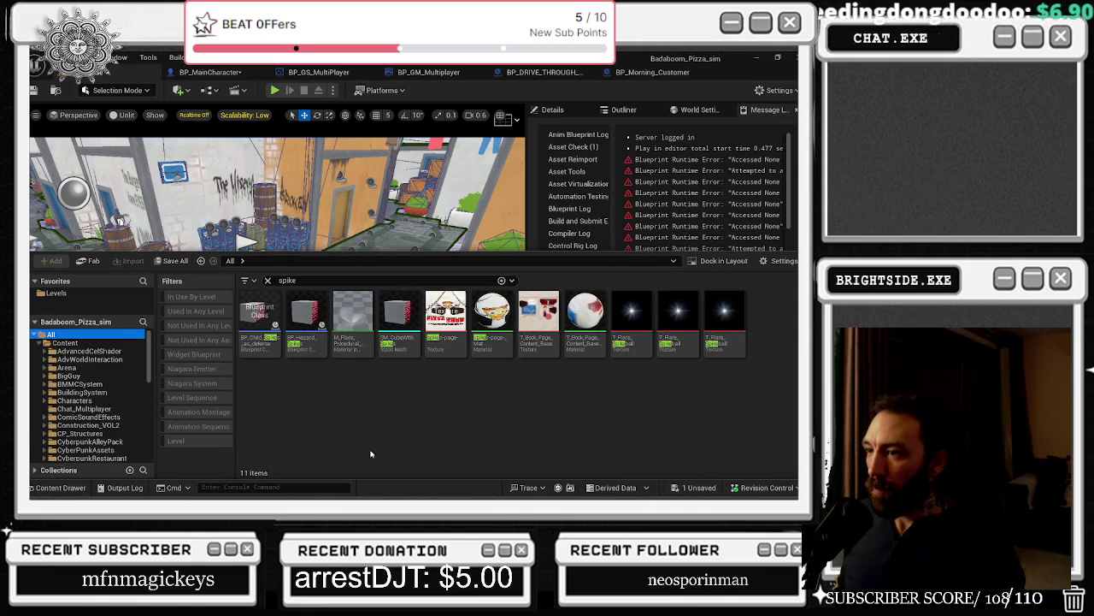
Step: Place a spike crate in the level, then rotate and position it and its 5 HP copies
mouse_move(259, 314)
left_mouse_down()
mouse_move(325, 282)
mouse_move(354, 294)
mouse_move(338, 330)
mouse_move(373, 283)
mouse_move(315, 247)
mouse_move(119, 320)
mouse_move(167, 312)
mouse_move(159, 330)
mouse_move(231, 283)
left_mouse_up()
key("e")
key("w")
key("e")
key("w")
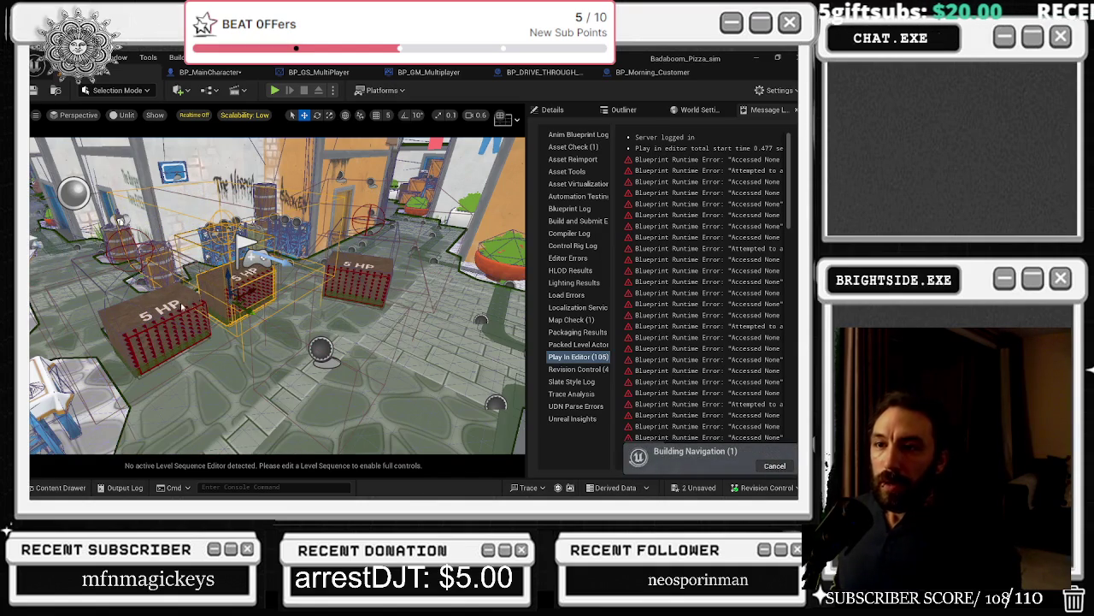
Step: Shift two 5 HP crates down-left, show the navmesh, and save the level and BP_MainCharacter
left_click(181, 306, "ctrl")
left_click_drag(188, 319, 111, 333)
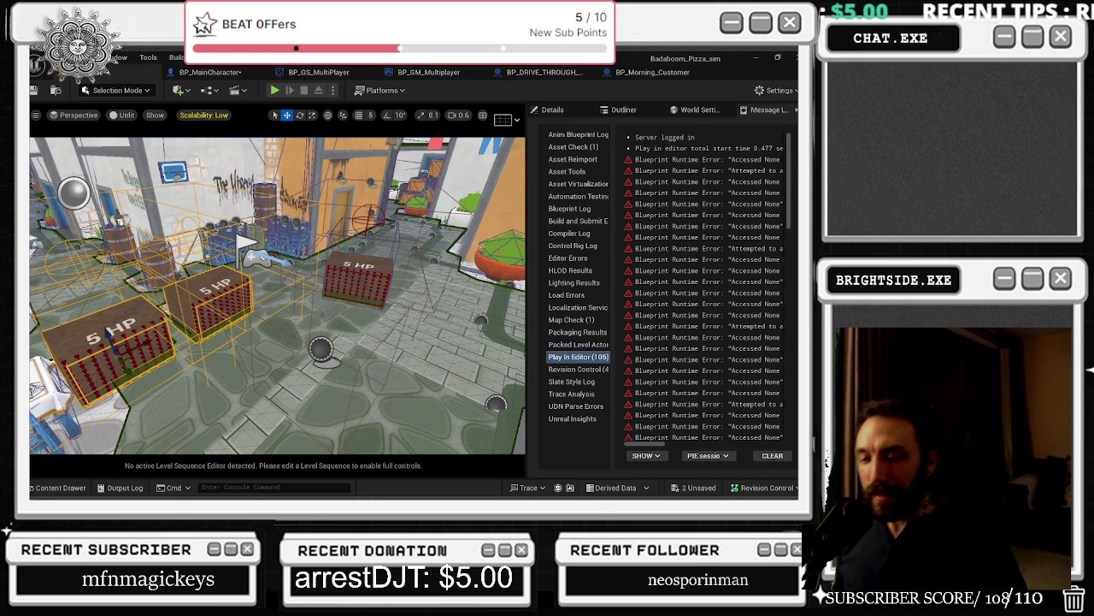
key("p")
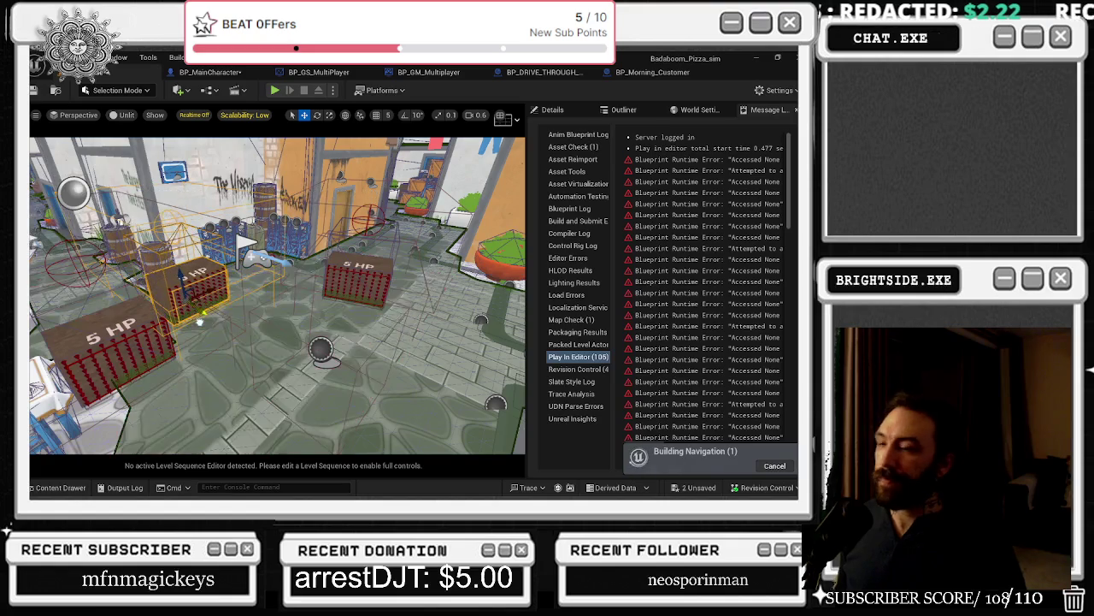
left_click(695, 487)
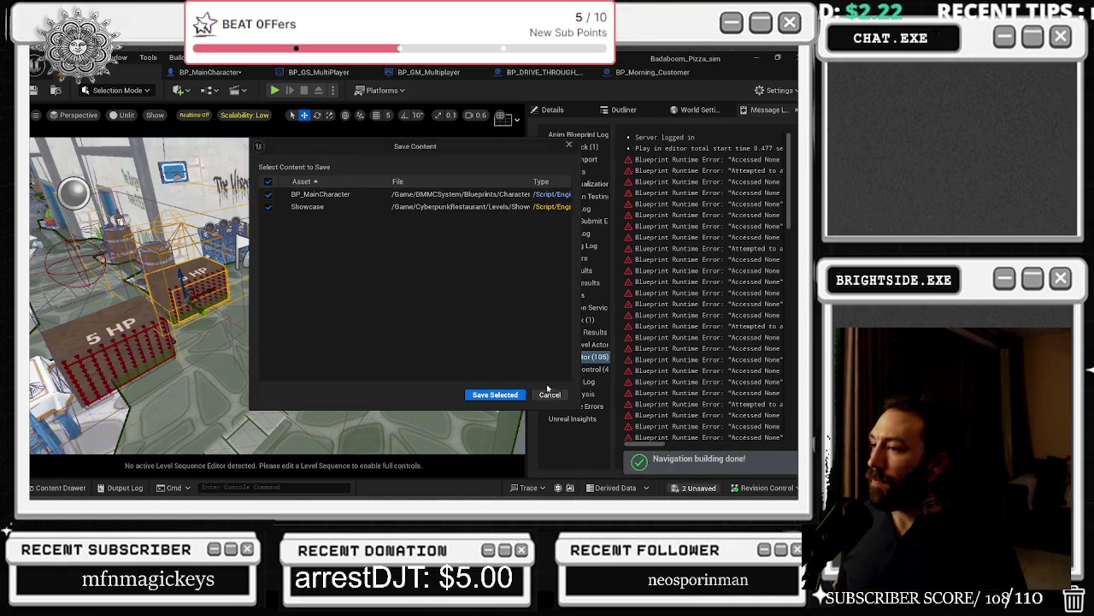
left_click(496, 391)
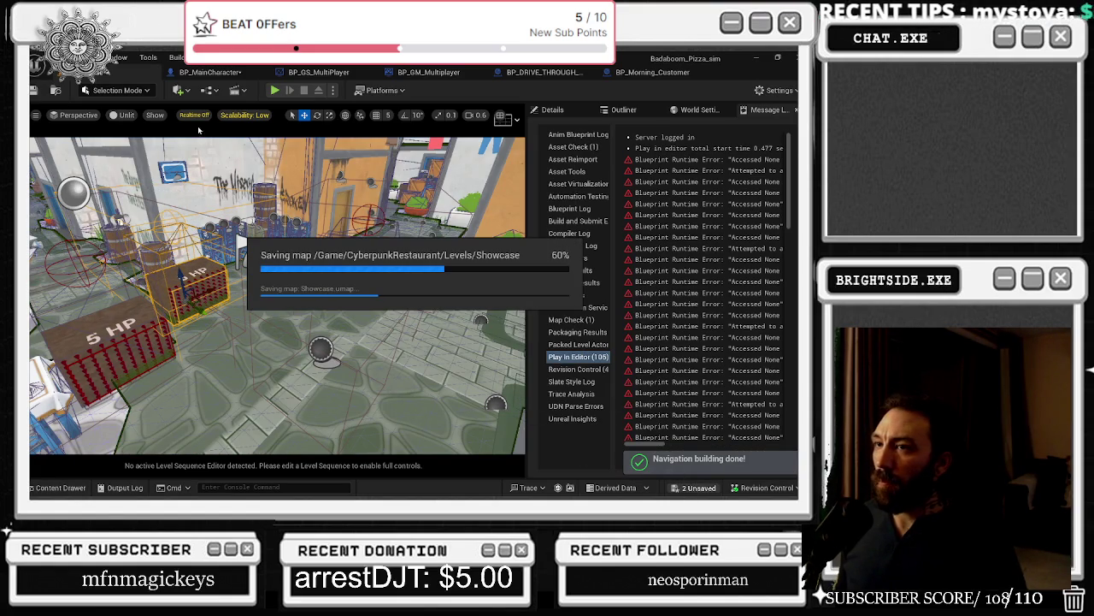
Step: From BP_MainCharacter, start a Play In Editor session and widen the game view beside the log
left_click(210, 73)
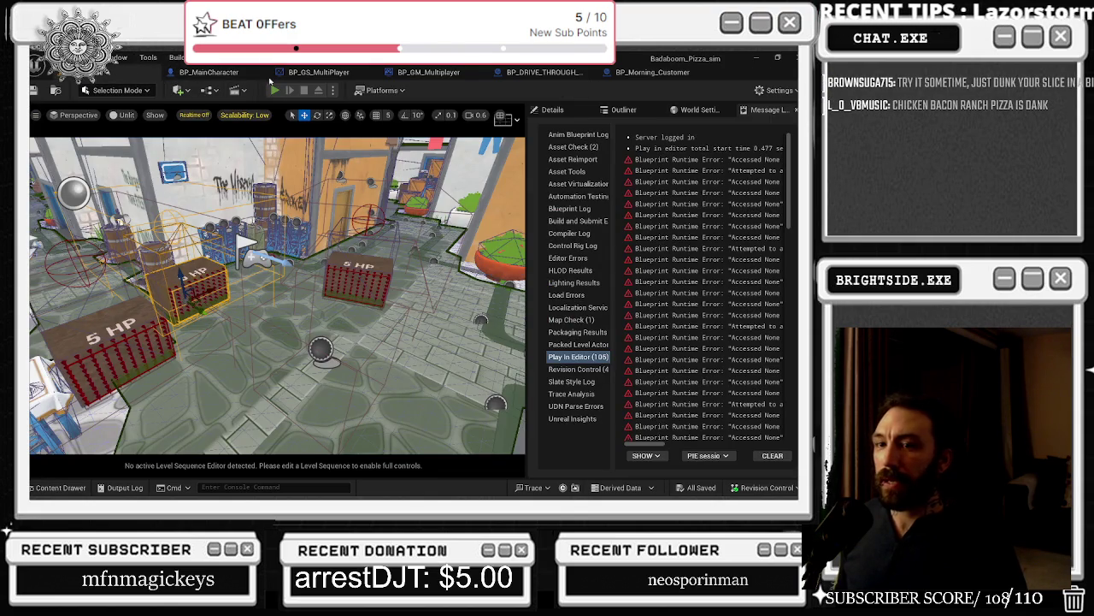
key("alt+p")
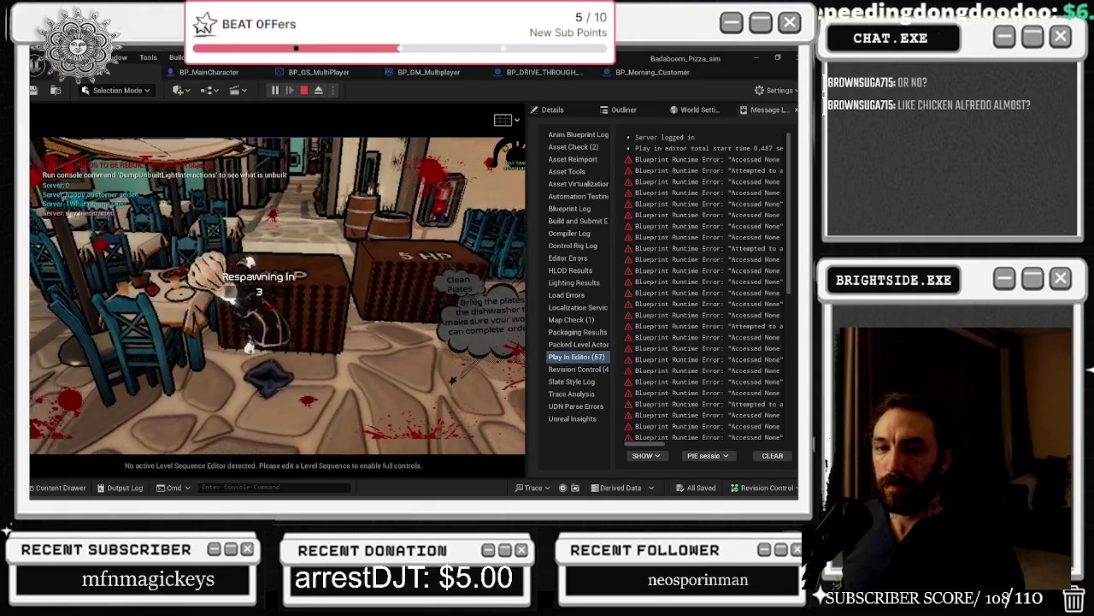
key("alt+Tab")
left_click_drag(529, 149, 689, 154)
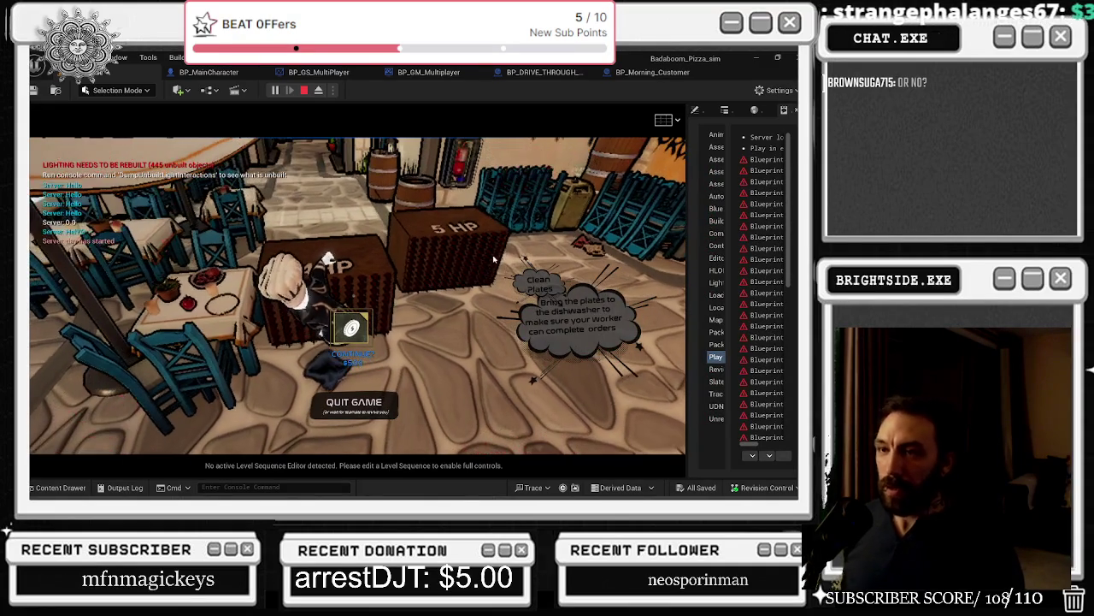
Step: Open and close the pause menu to get back to first-person play
key("Escape")
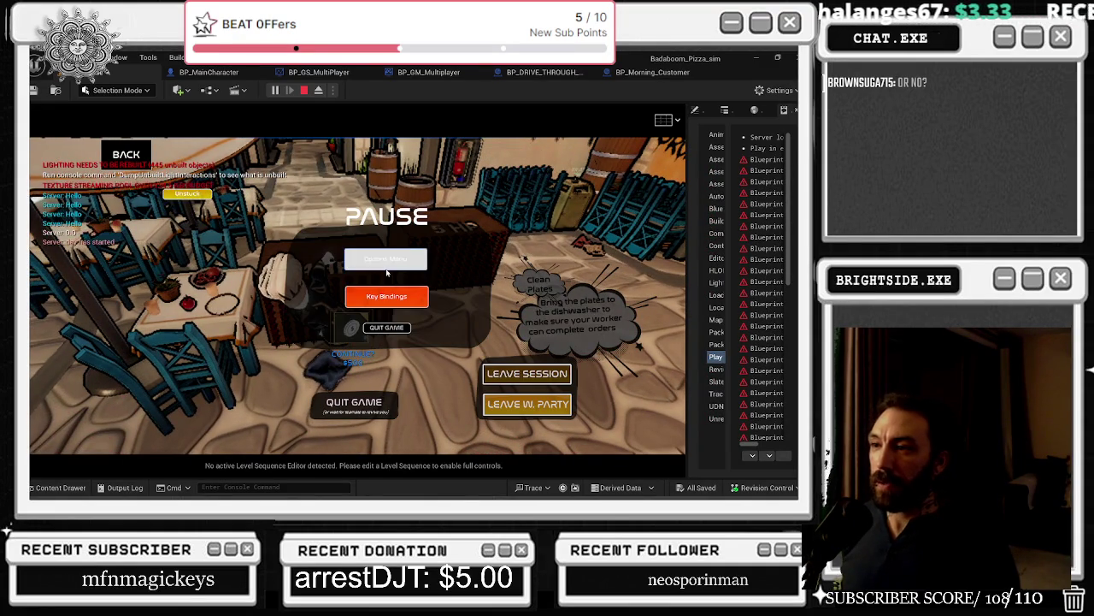
key("Escape")
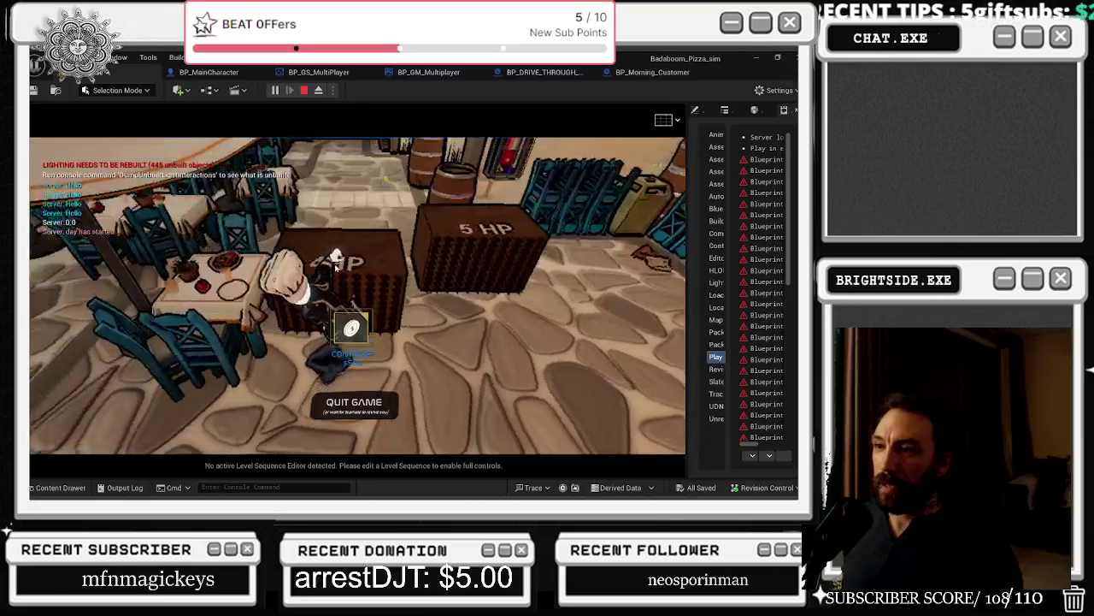
left_click(387, 267)
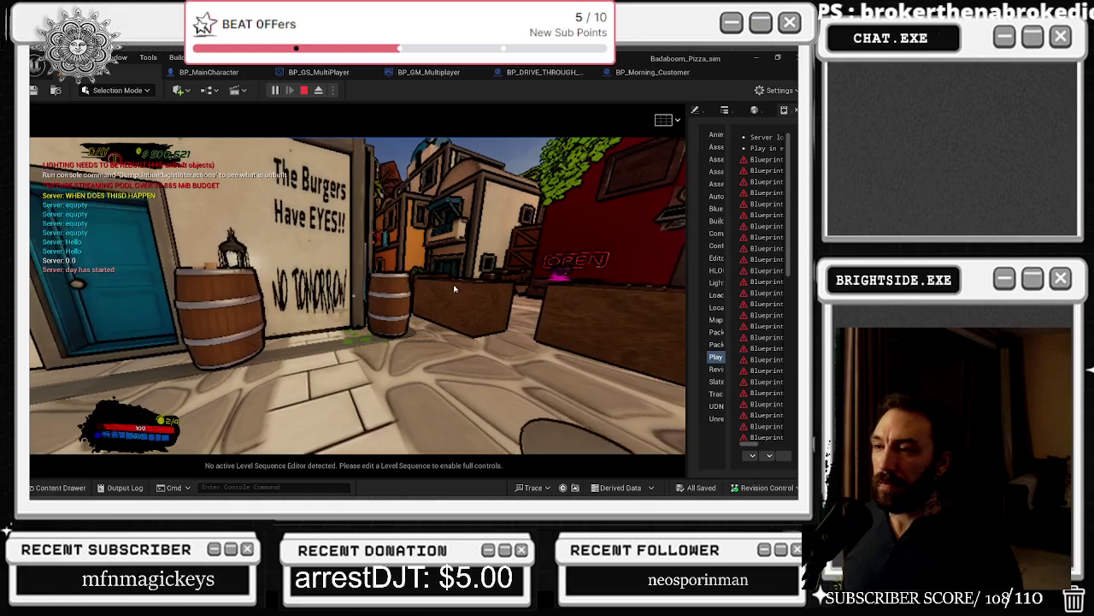
Step: Walk down the street into the alley and switch the game view to wireframe with F1
key("w")
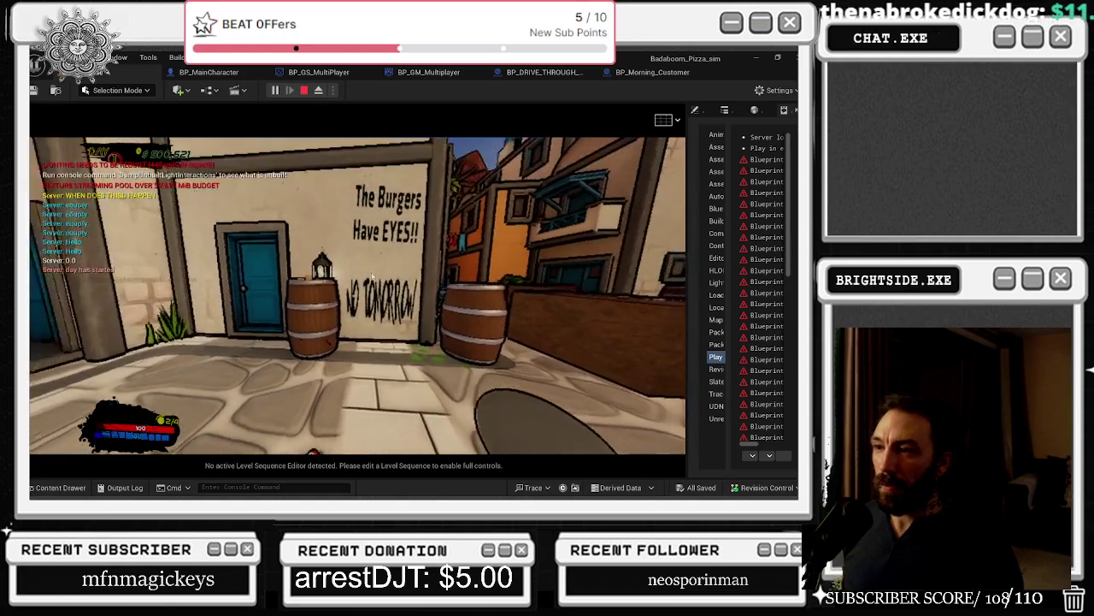
key("w")
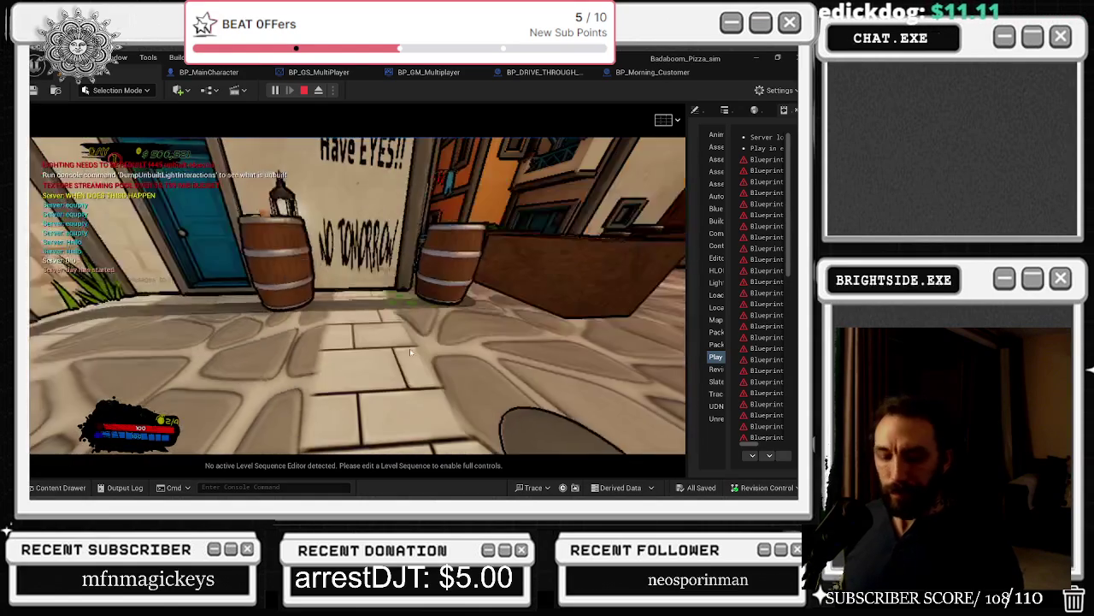
key("w")
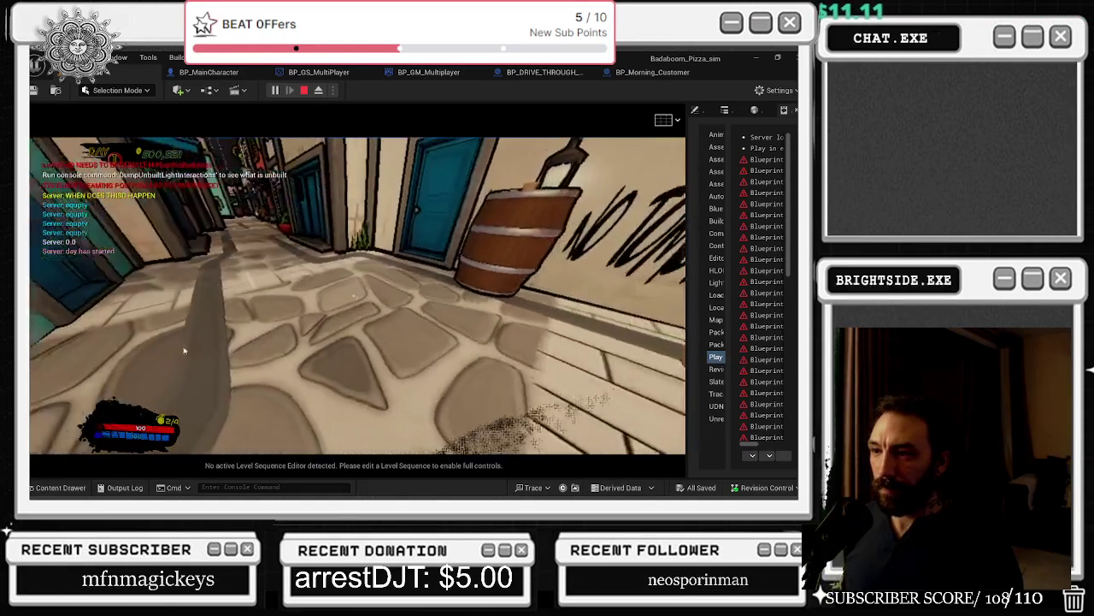
key("w")
key("F1")
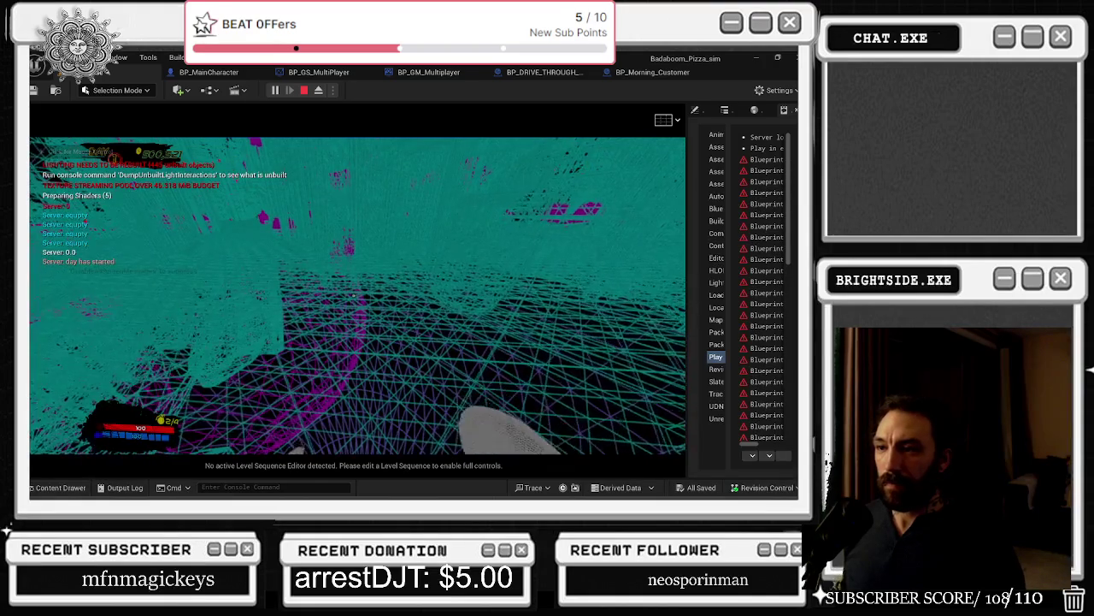
Step: Hide the controls list, return to lit rendering with F3, and pause then resume play
key("F1")
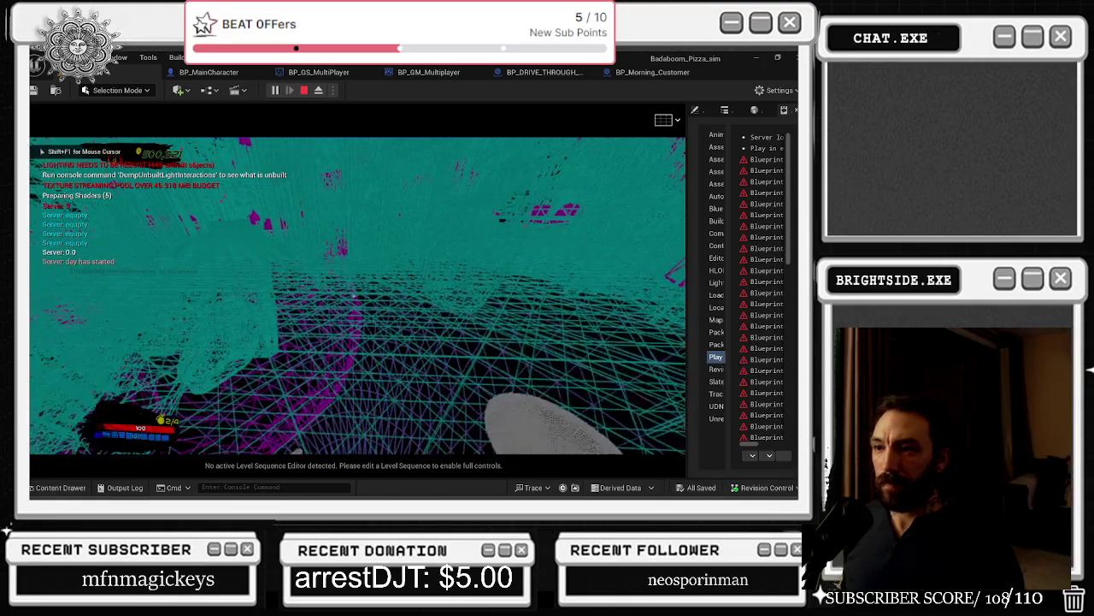
key("F3")
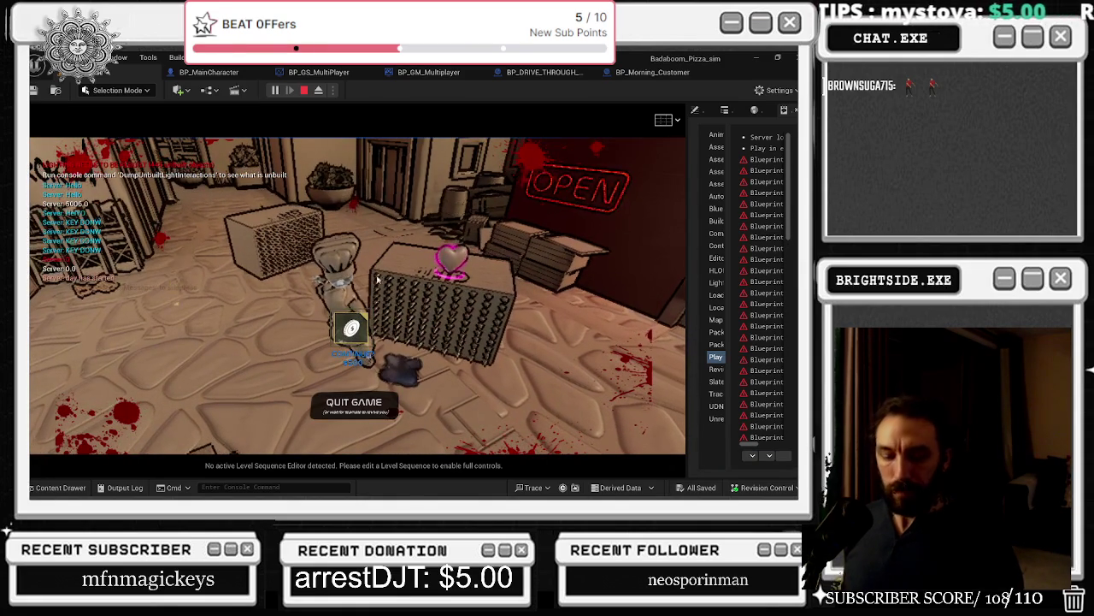
key("Escape")
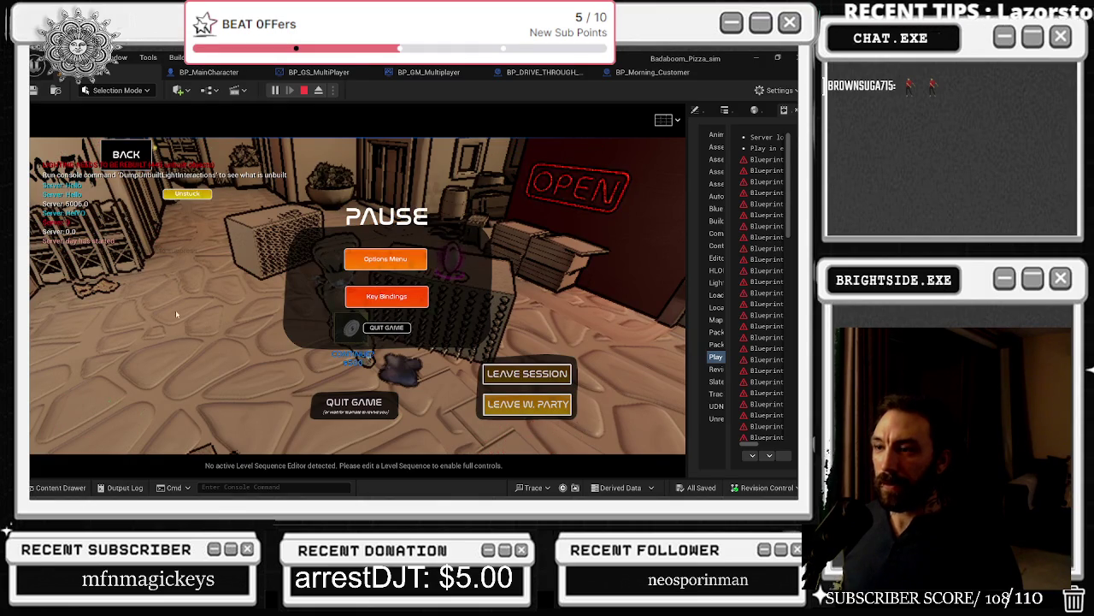
key("Escape")
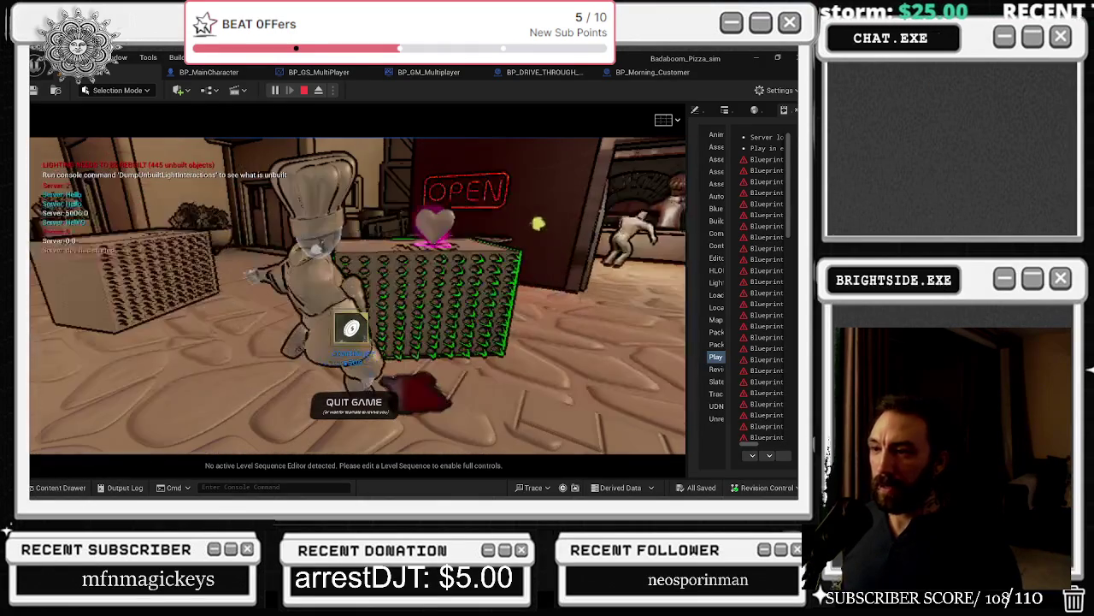
Step: Toggle wireframe, pay to continue and respawn, then switch to the desktop as the editor crashes
key("F1")
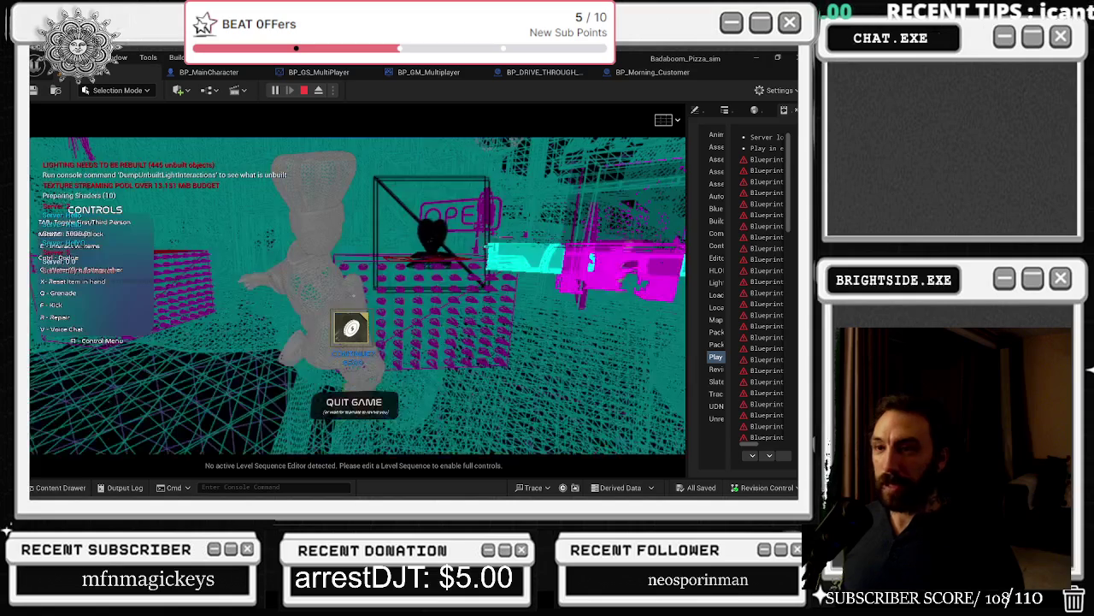
key("F1")
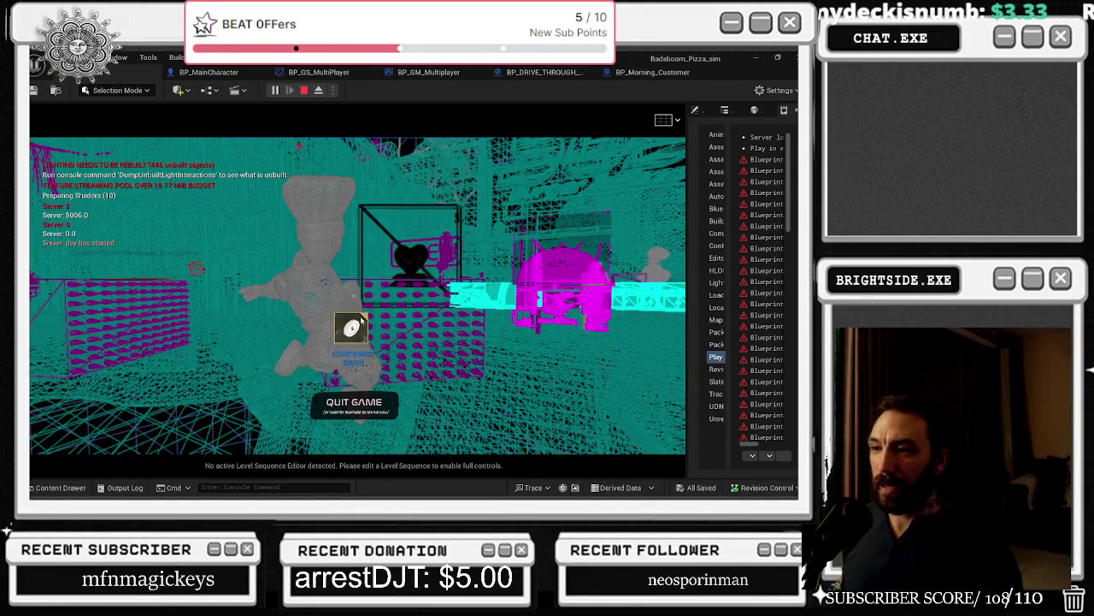
key("space")
key("space")
key("space")
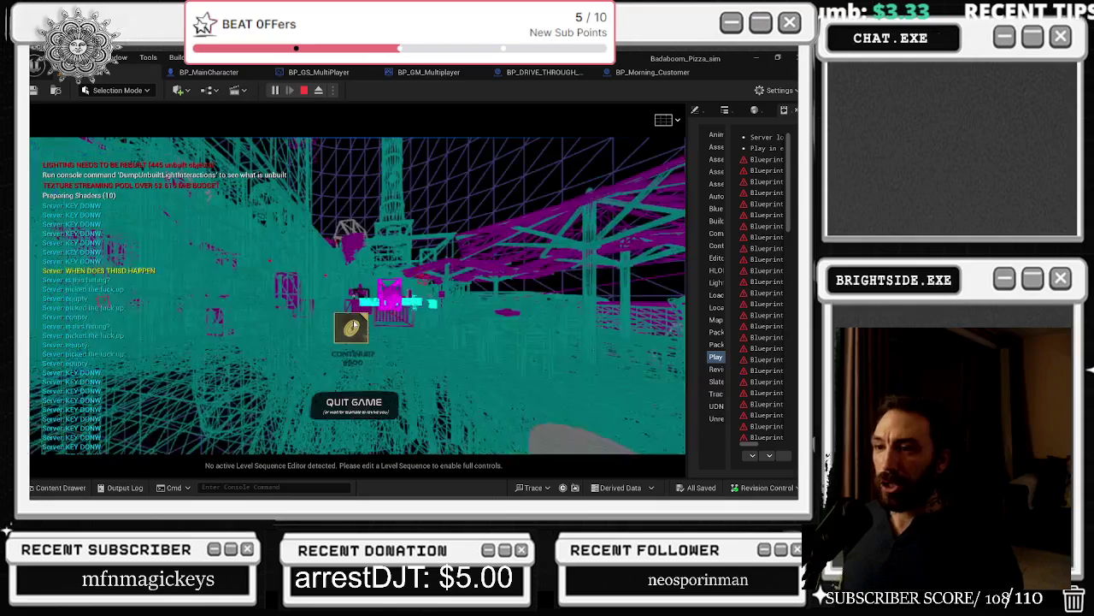
left_click(352, 326)
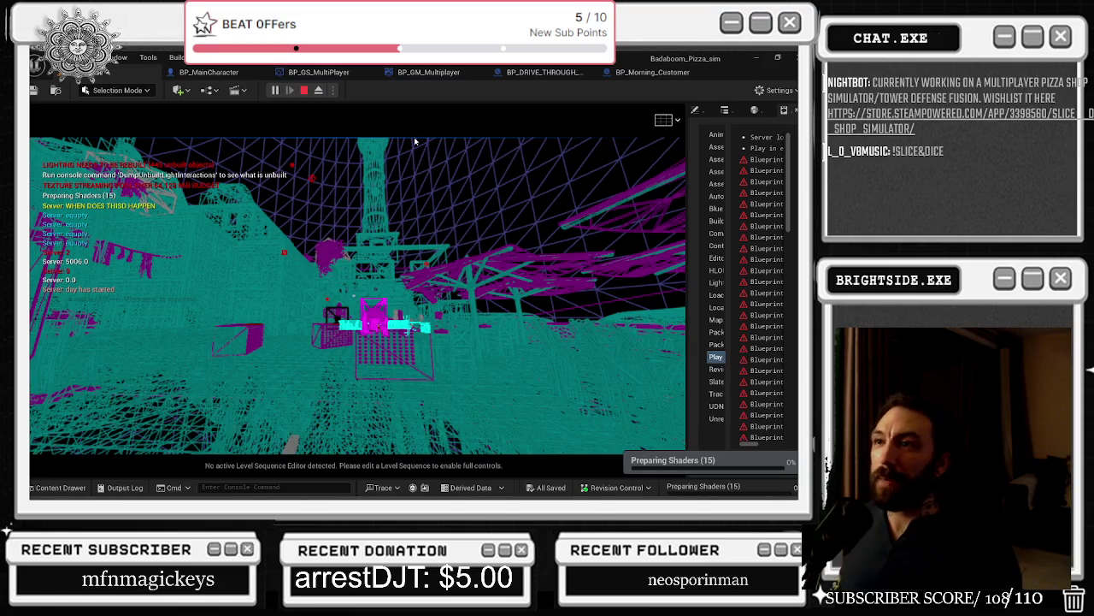
key("alt+Tab")
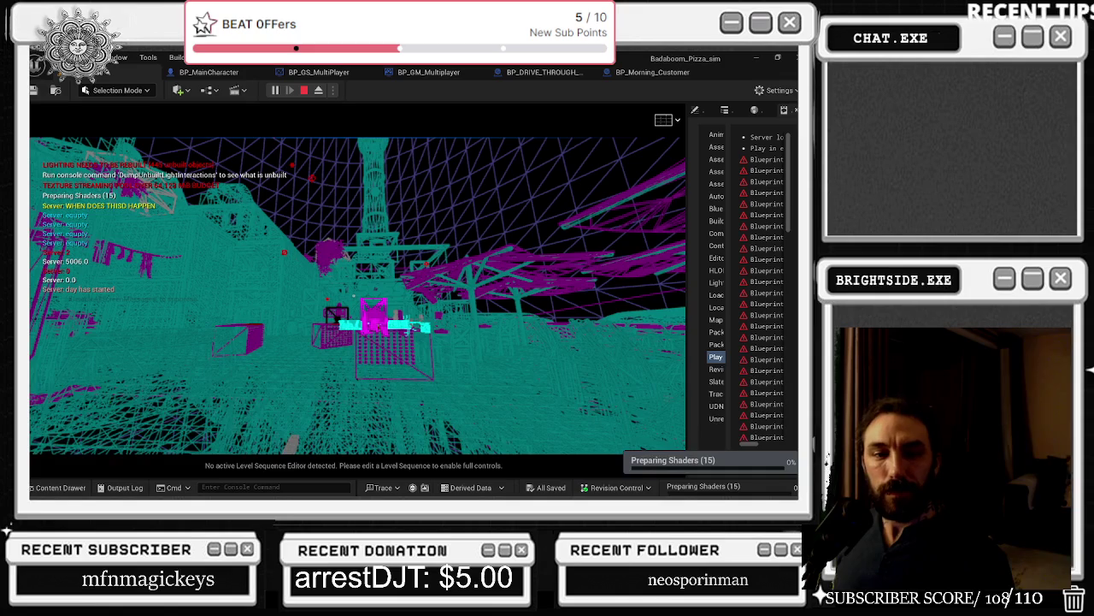
key("super+d")
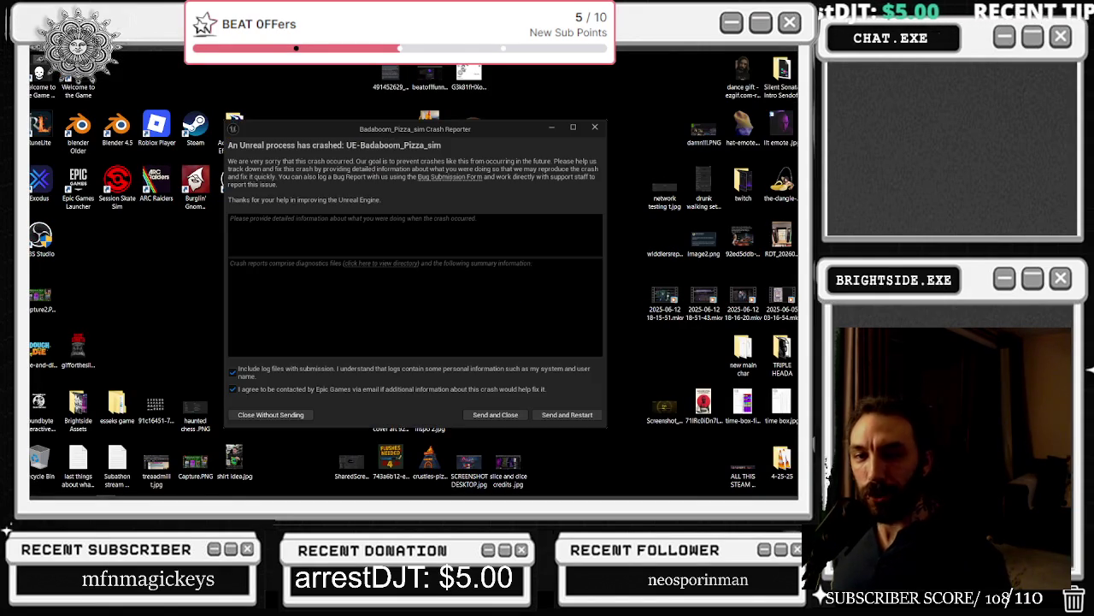
Step: Dismiss the Unreal Crash Reporter window to get back to the desktop
left_click(588, 415)
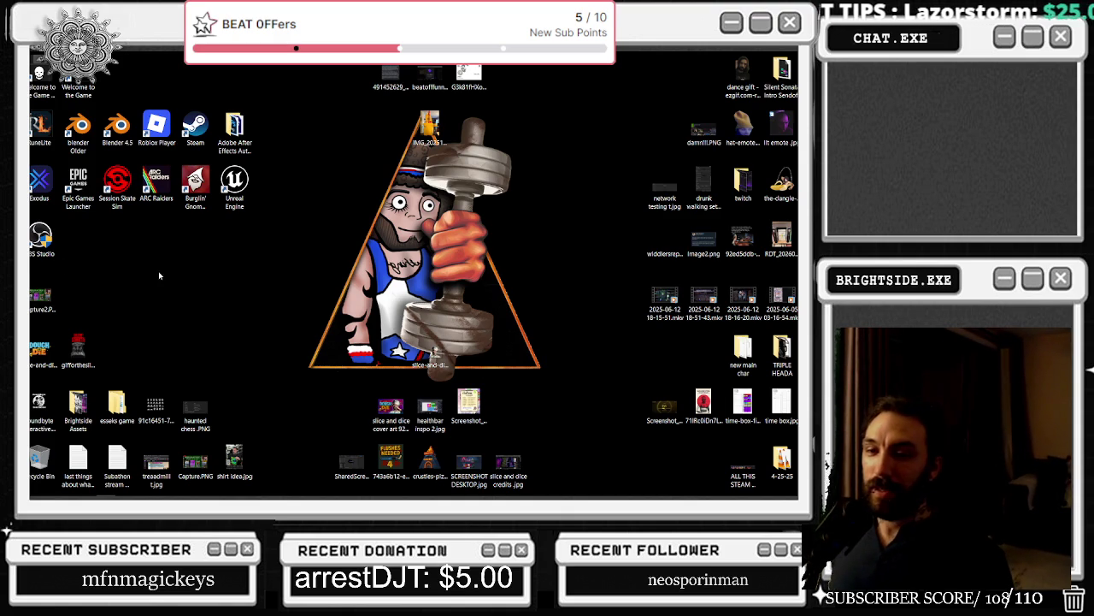
mouse_move(389, 488)
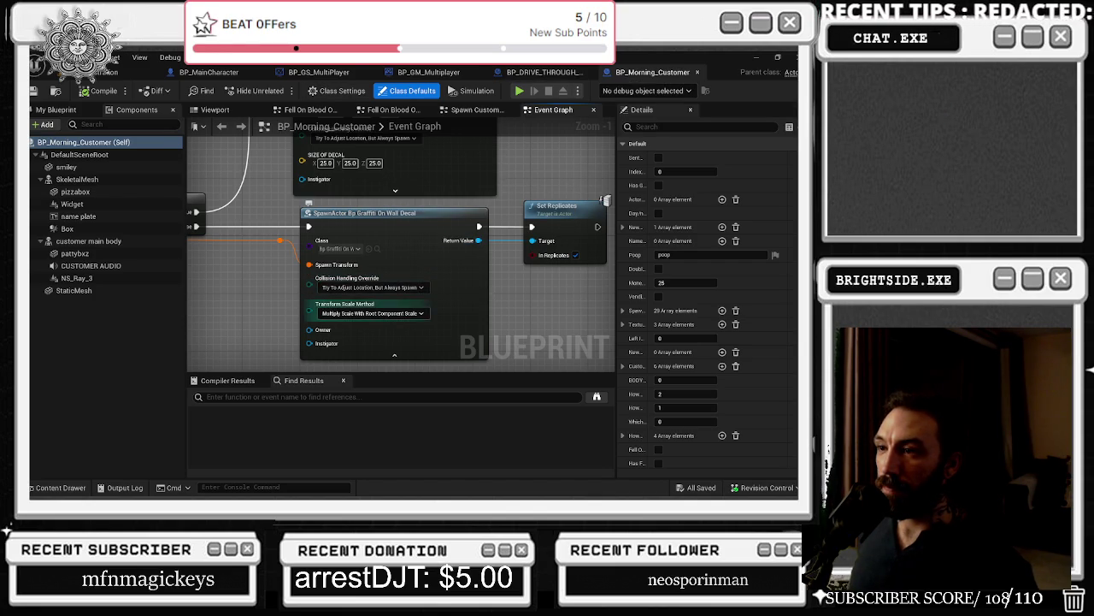
Step: Inspect the GRAFFITI SPAWN variable's default transform, then bring up BP_DRIVE_THROUGH_CUSTOMER's graph
left_click_drag(367, 312, 547, 342)
left_click_drag(368, 137, 475, 193)
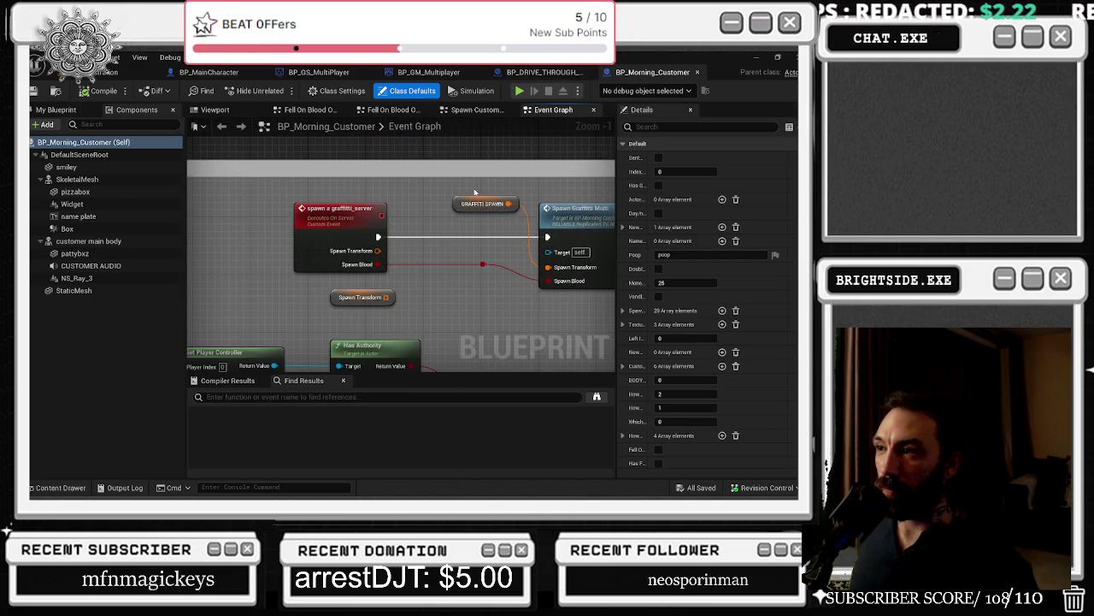
left_click(479, 204)
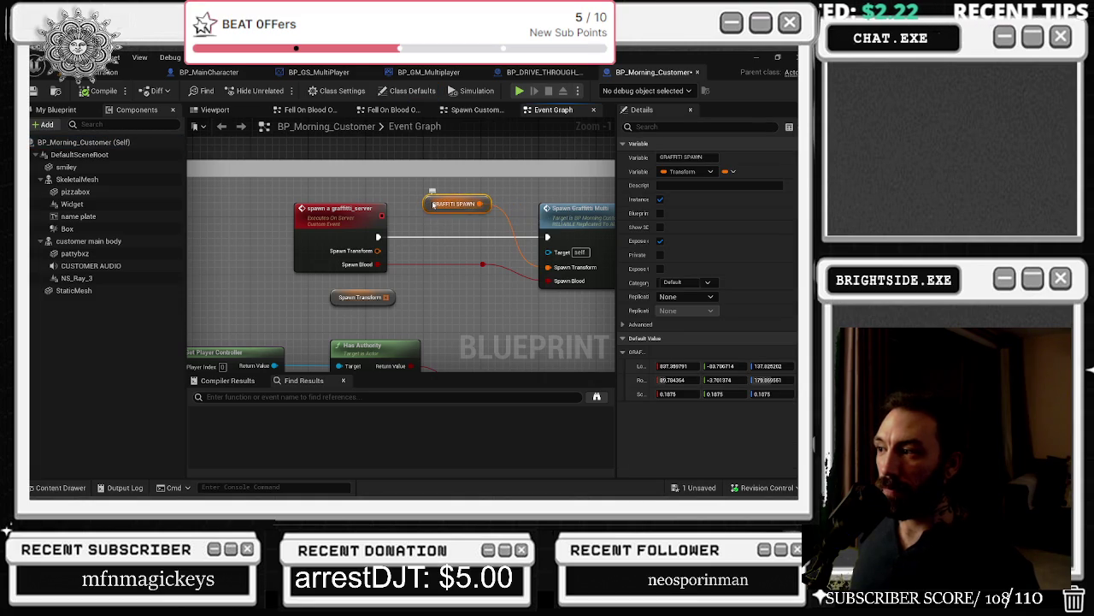
left_click_drag(437, 191, 237, 186)
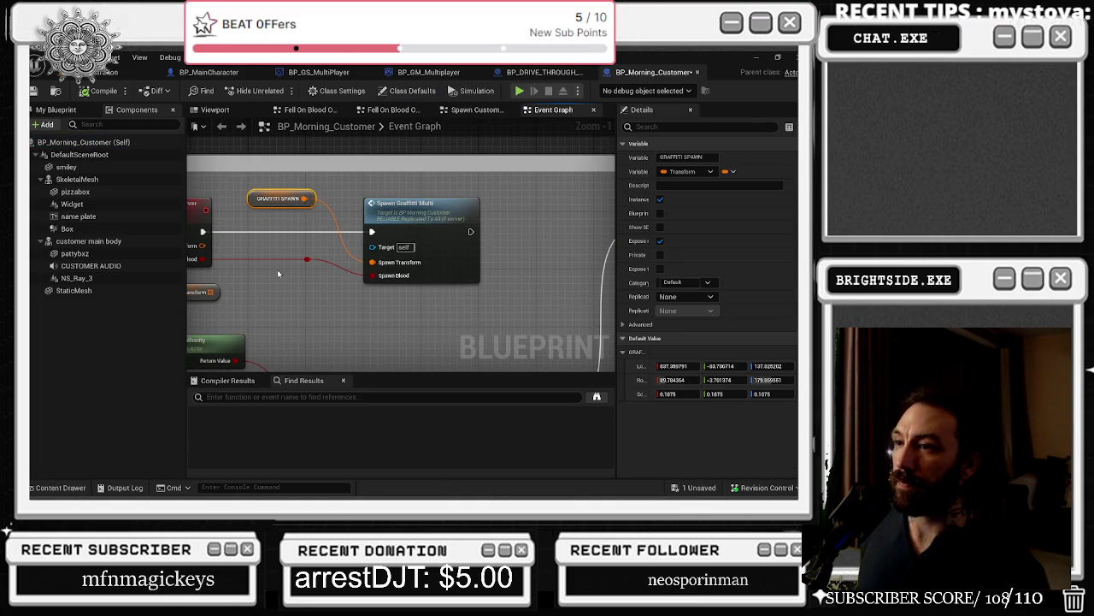
mouse_move(280, 324)
left_mouse_down()
mouse_move(239, 196)
mouse_move(420, 168)
mouse_move(330, 171)
left_mouse_up()
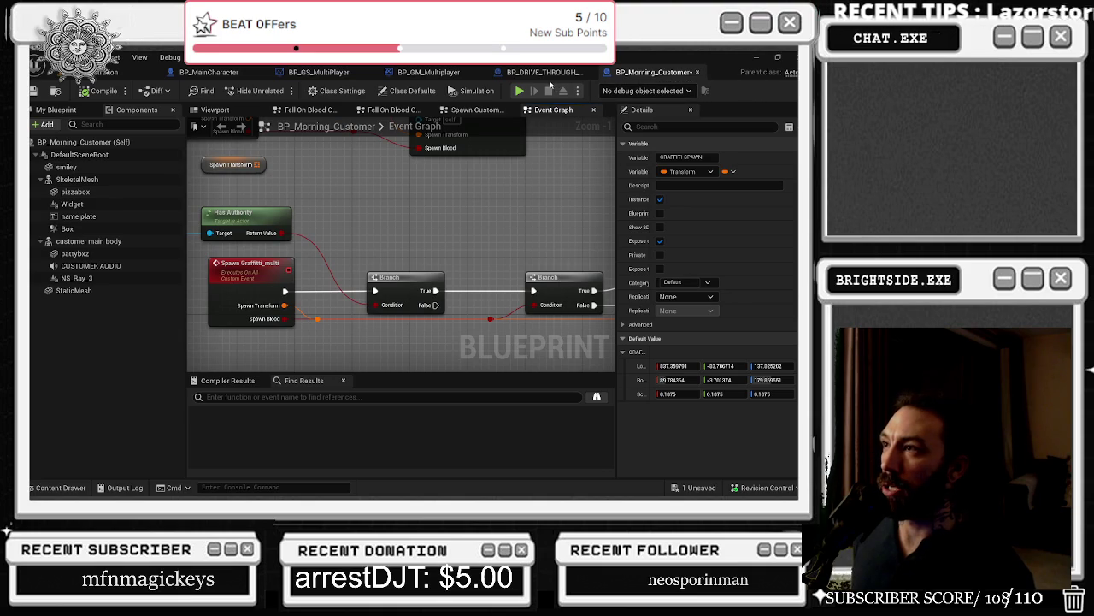
left_click(526, 72)
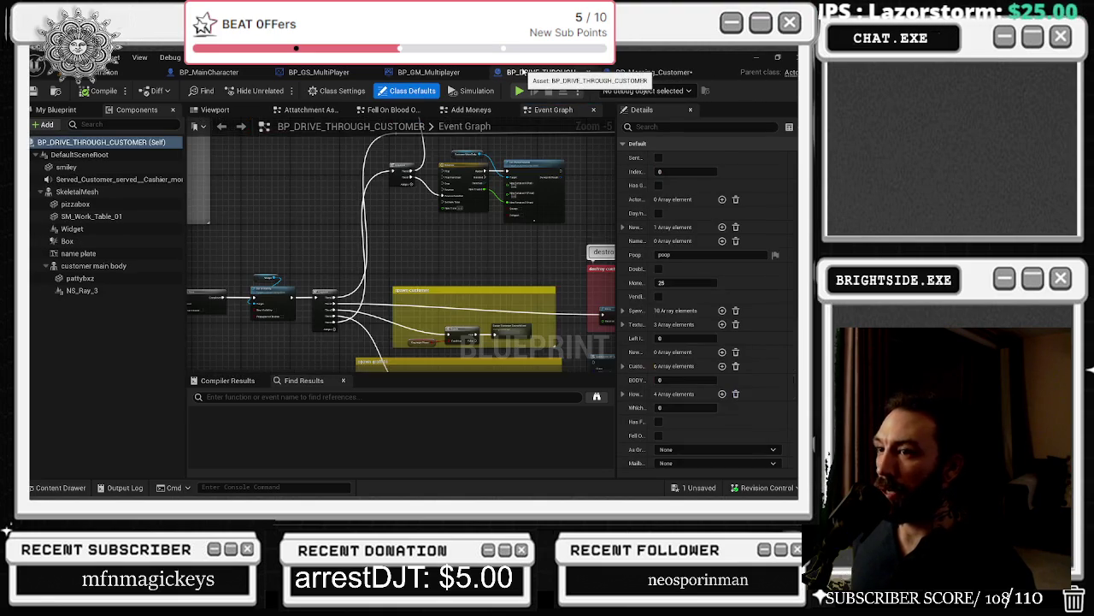
scroll(328, 221, "down", 3)
scroll(328, 220, "down", 6)
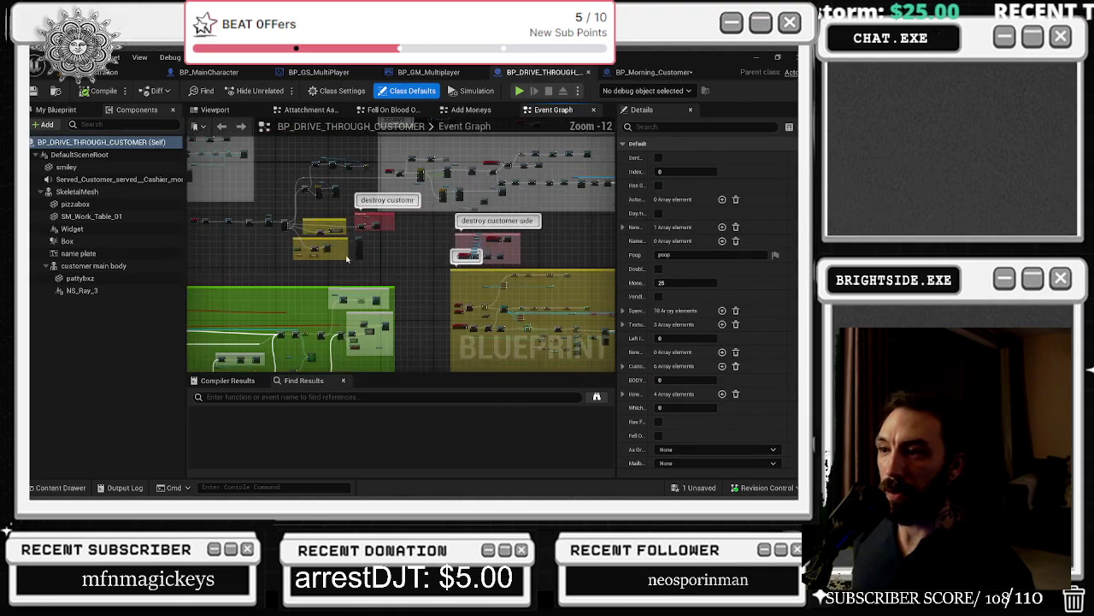
mouse_move(405, 347)
left_mouse_down()
mouse_move(491, 188)
mouse_move(501, 229)
left_mouse_up()
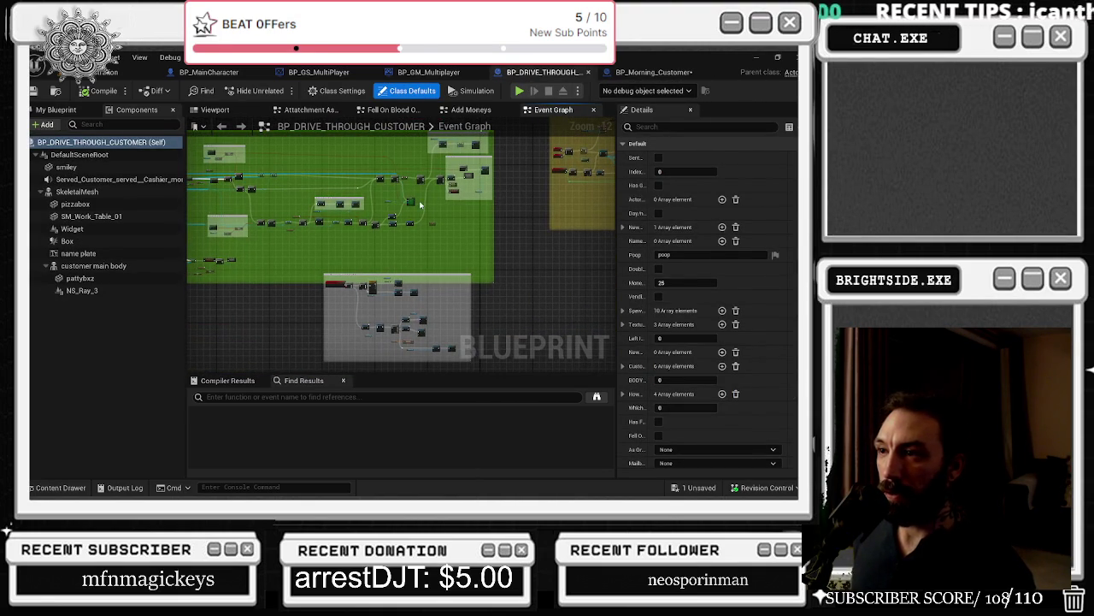
scroll(288, 229, "up", 3)
scroll(402, 245, "down", 3)
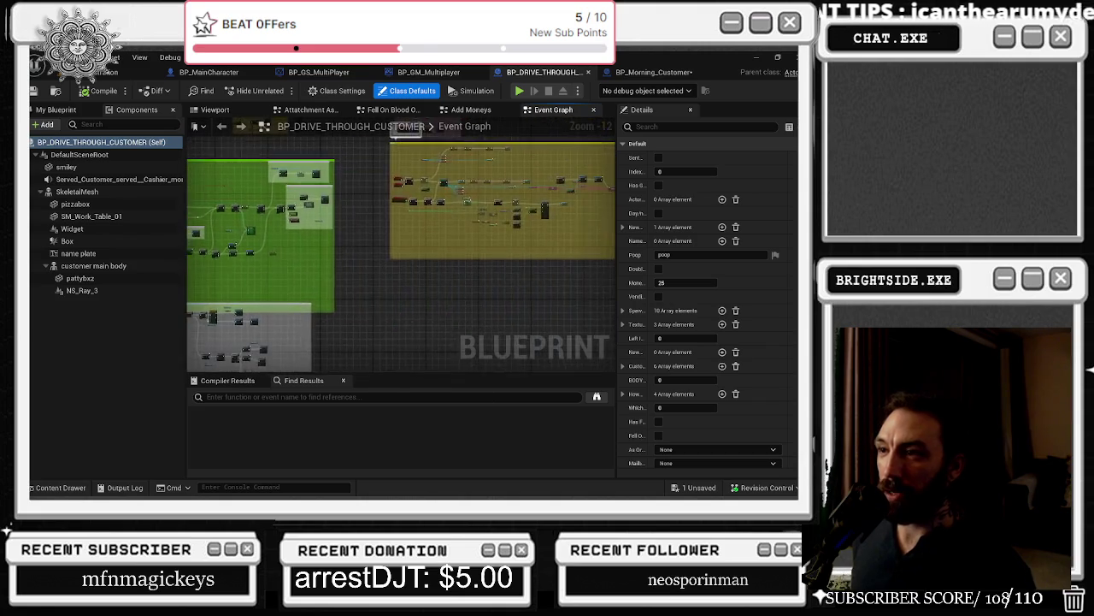
left_click_drag(457, 190, 330, 258)
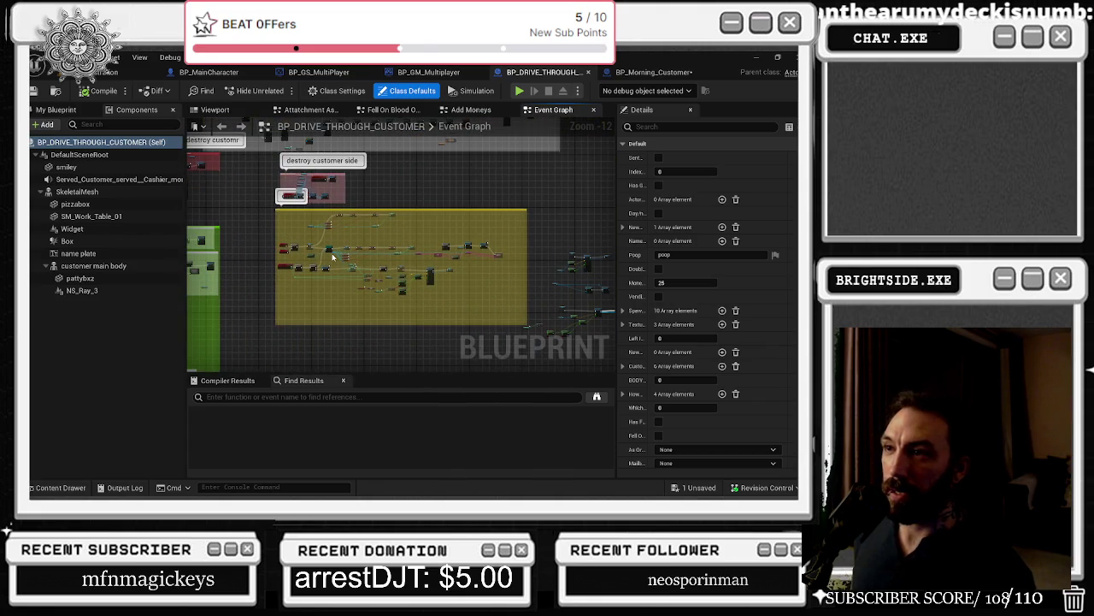
scroll(333, 255, "up", 7)
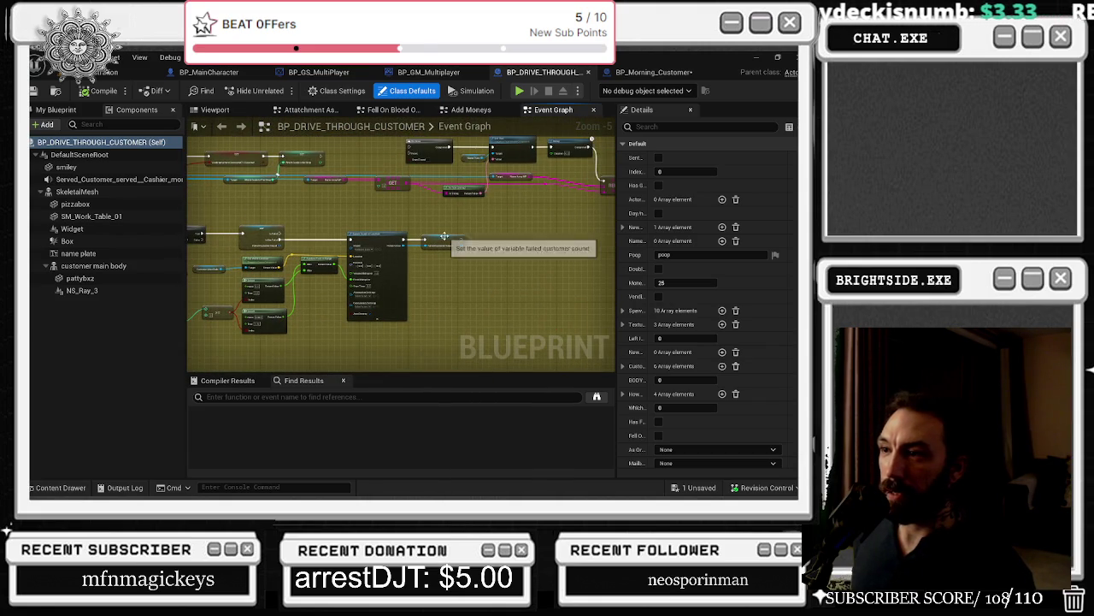
scroll(444, 236, "down", 3)
scroll(543, 212, "up", 7)
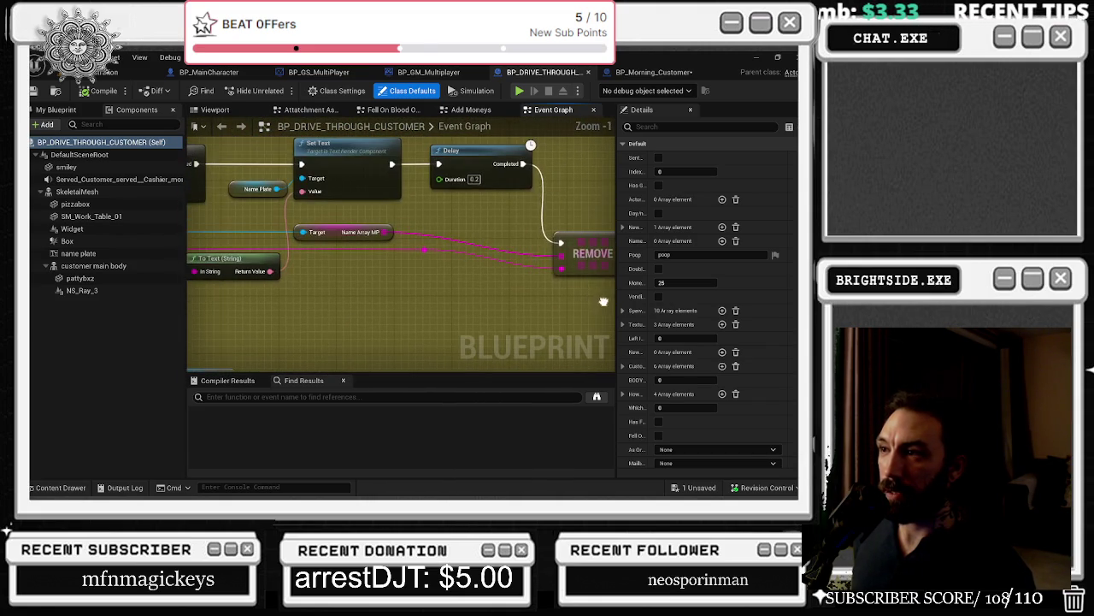
scroll(602, 302, "down", 11)
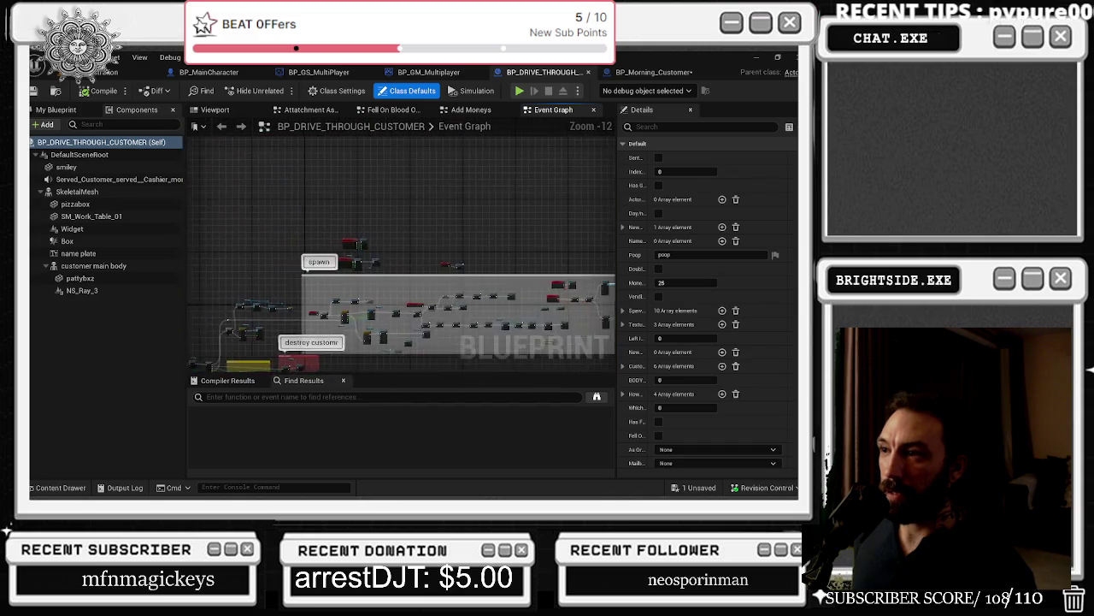
left_click_drag(428, 265, 340, 233)
scroll(492, 285, "up", 9)
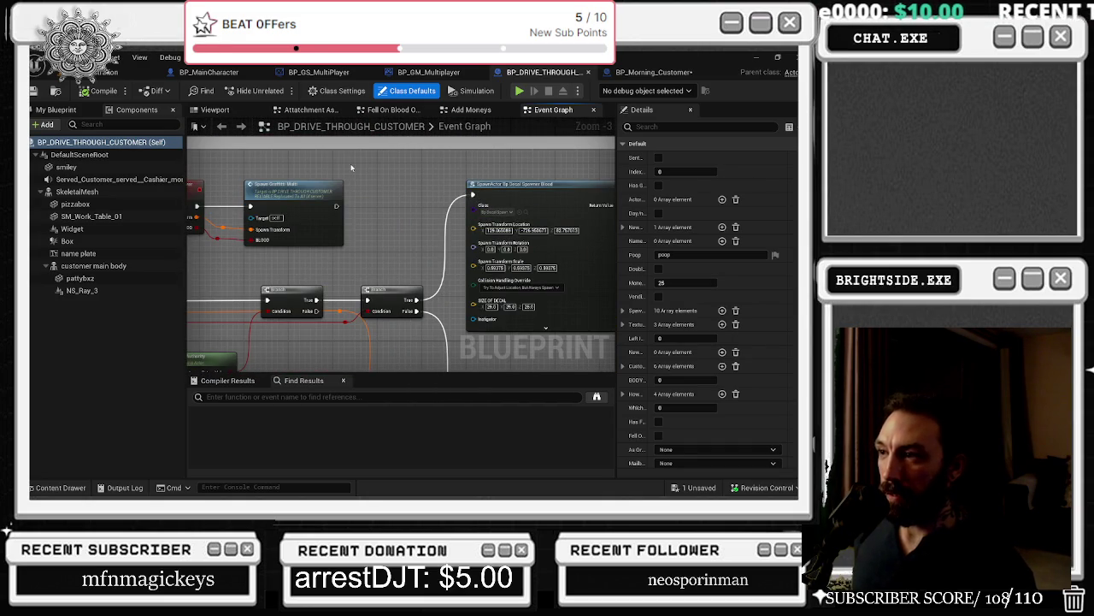
left_click_drag(350, 167, 518, 274)
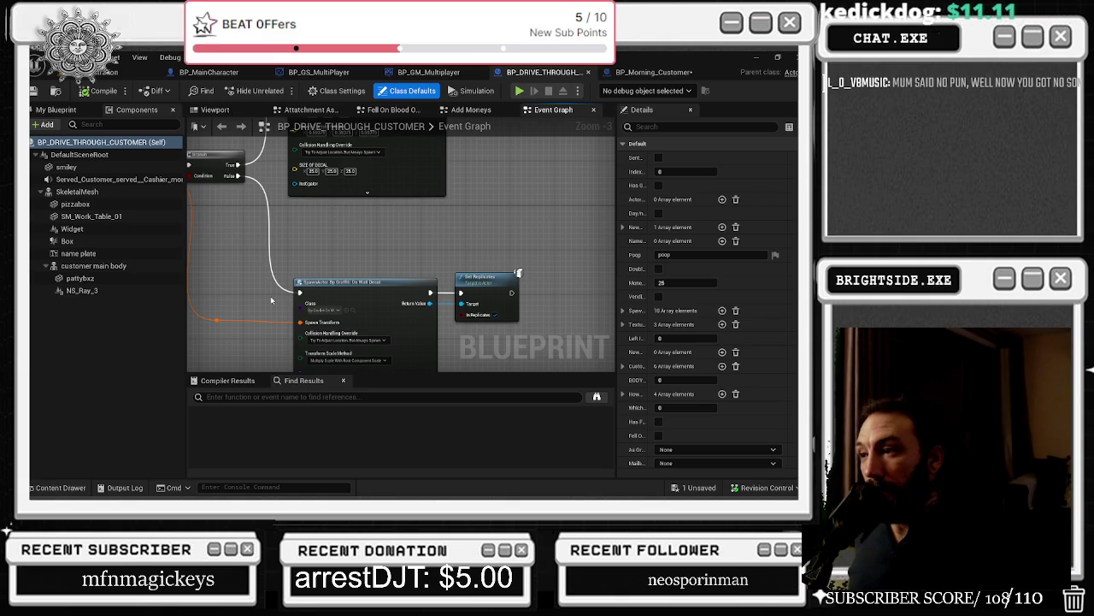
Step: Pan to the graffiti event nodes and nudge the server event and Spawn Graffiti Multi together
left_click_drag(355, 188, 546, 246)
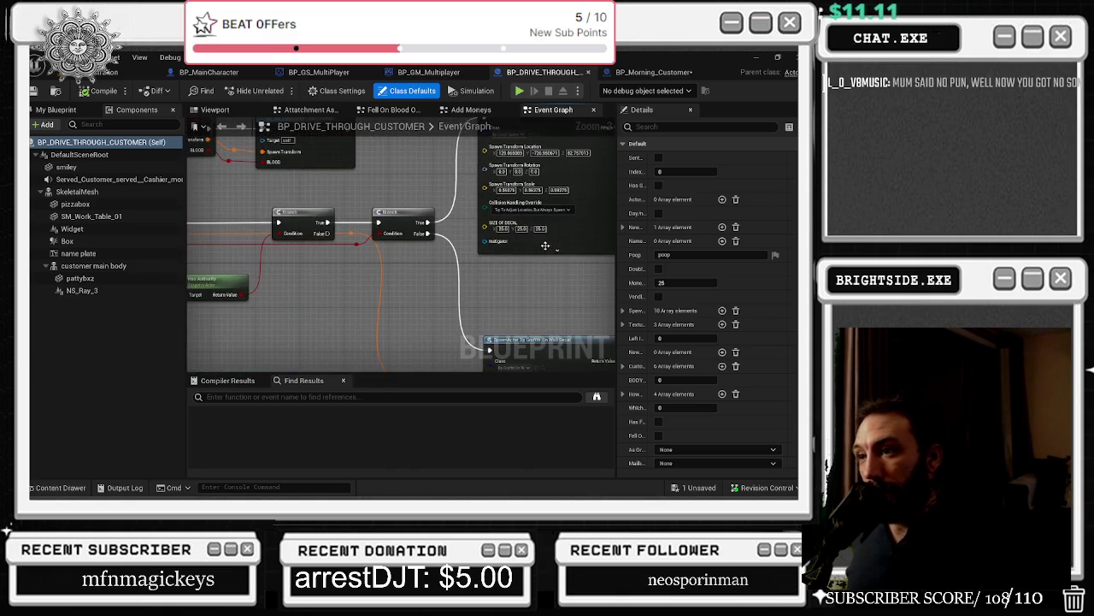
left_click_drag(331, 342, 163, 294)
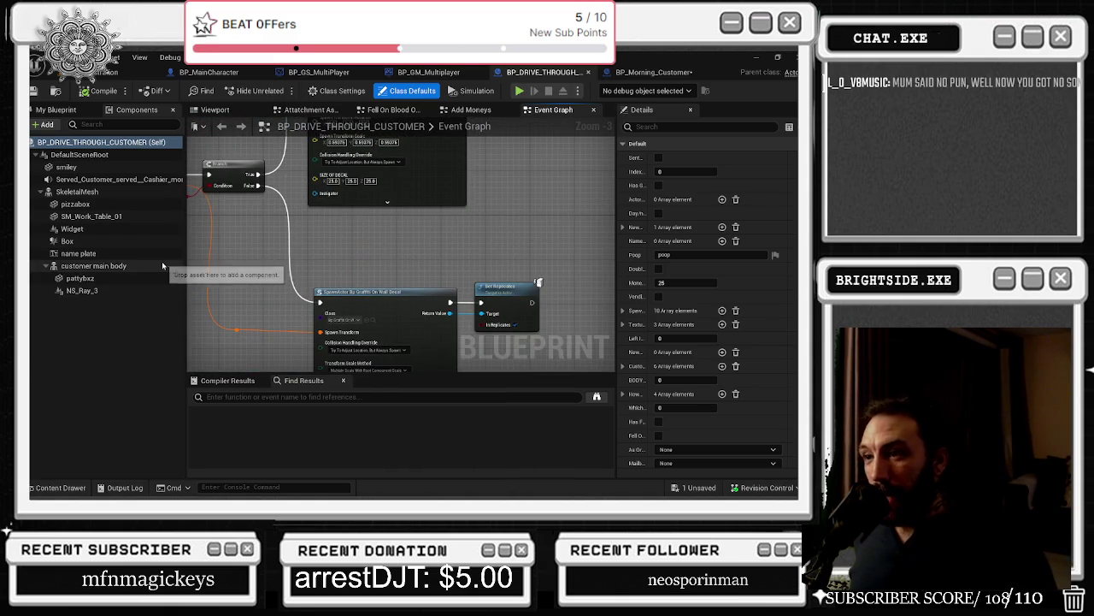
left_click_drag(501, 242, 484, 117)
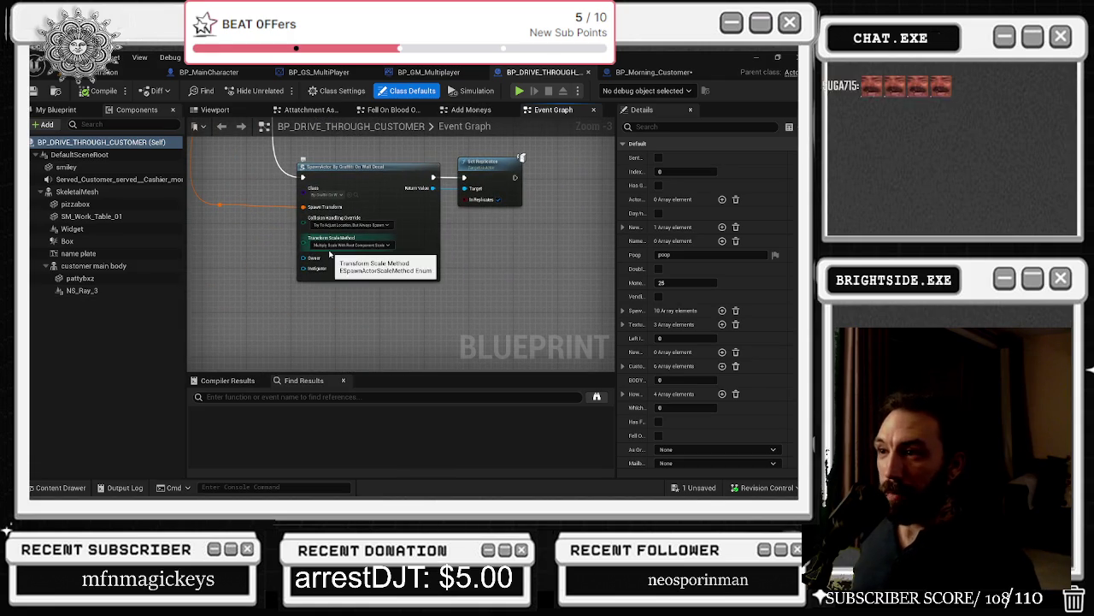
scroll(333, 290, "up", 2)
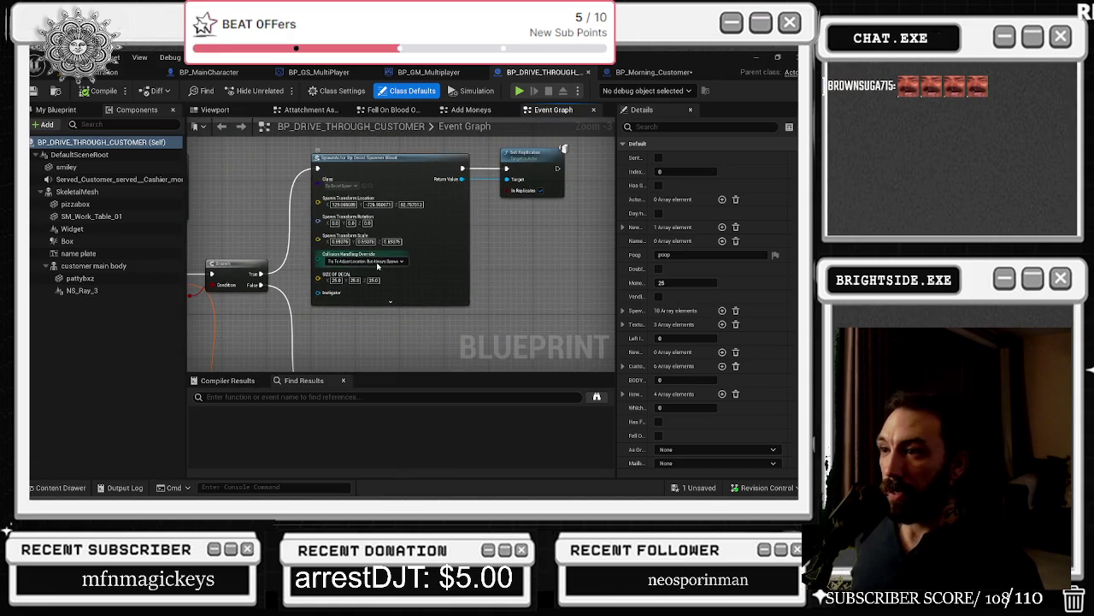
scroll(377, 257, "down", 2)
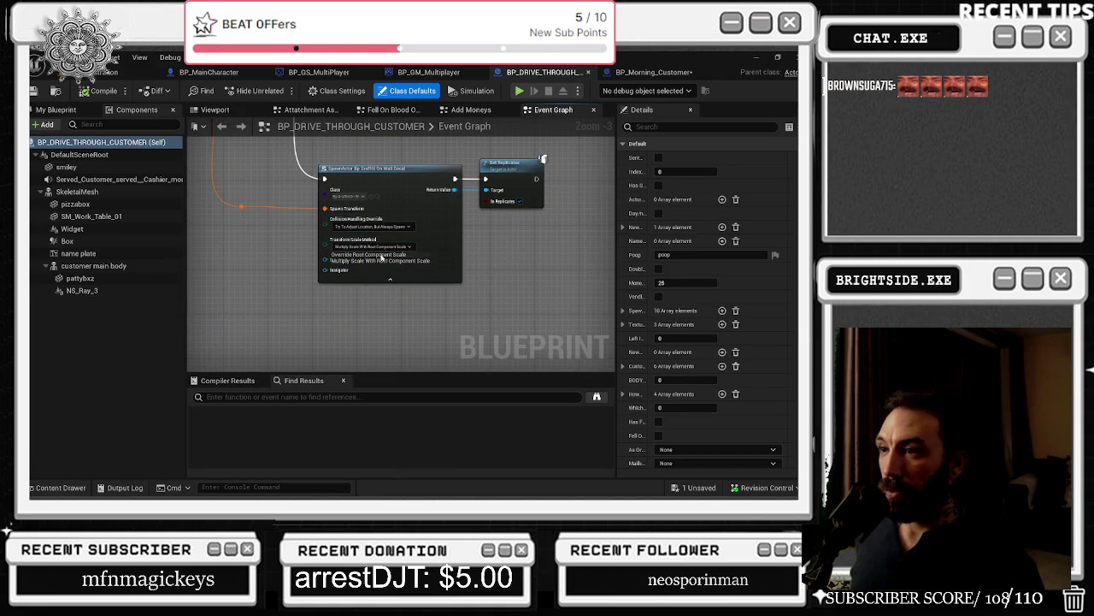
left_click_drag(445, 202, 445, 289)
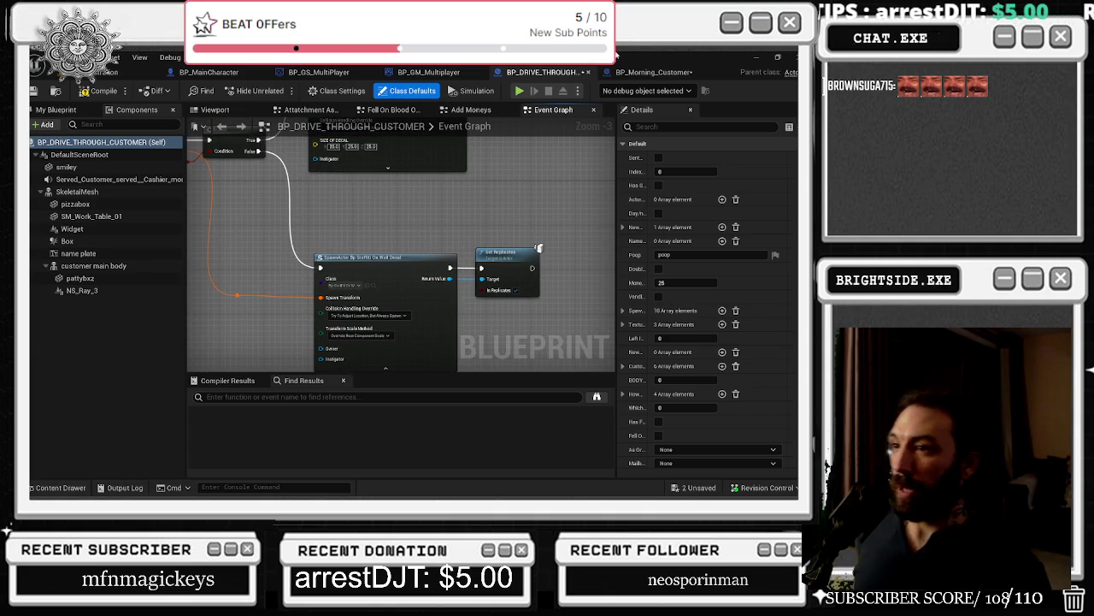
left_click_drag(237, 226, 289, 224)
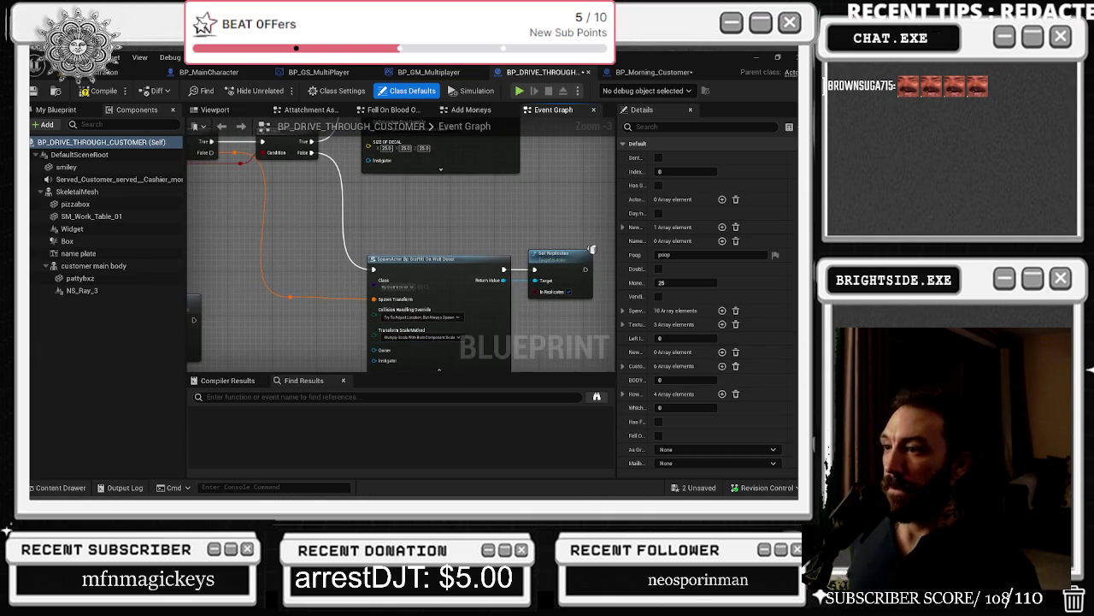
left_click_drag(351, 177, 615, 374)
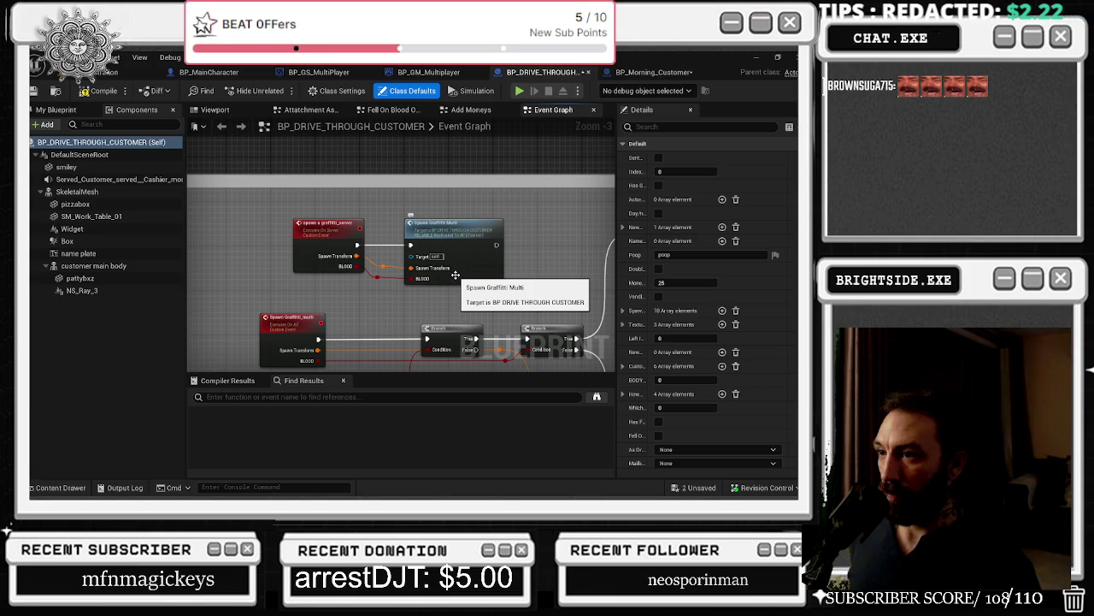
left_click(325, 224)
left_click(445, 224, "ctrl")
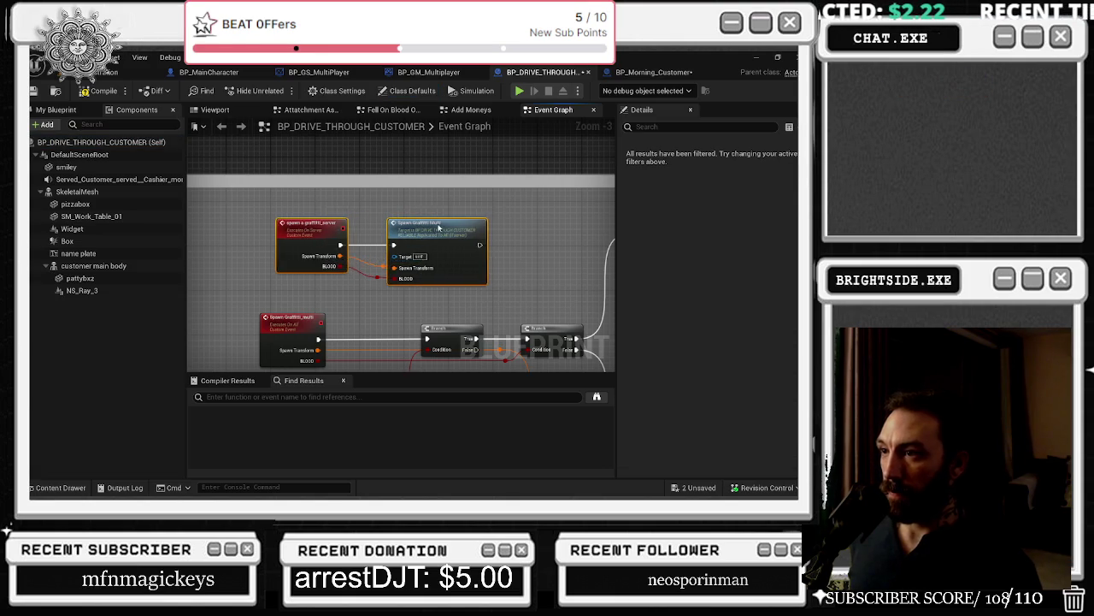
left_click_drag(464, 231, 440, 225)
scroll(325, 235, "up", 2)
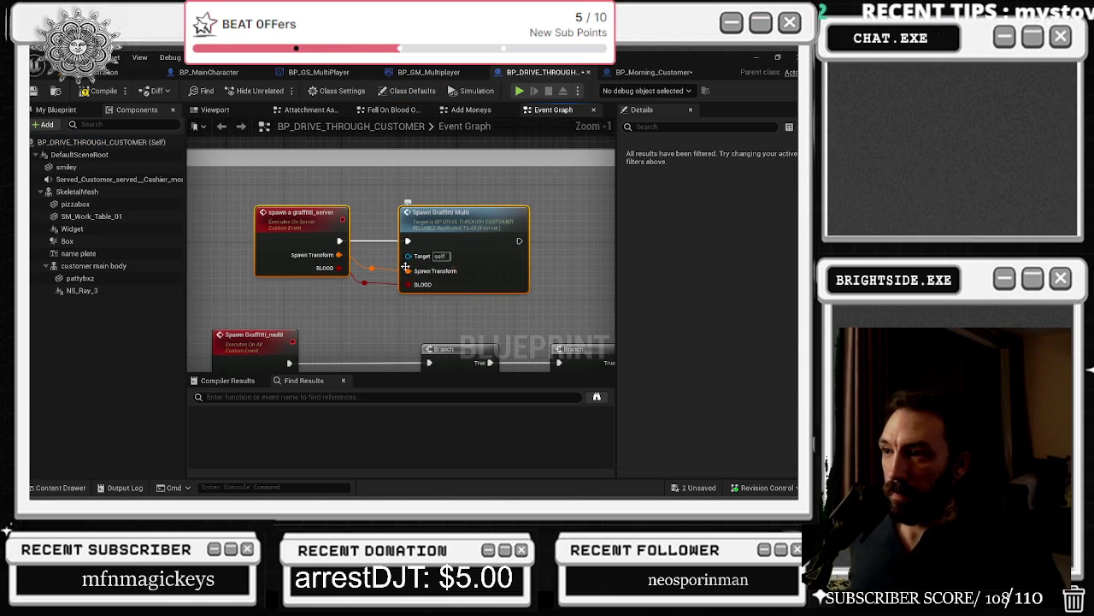
Step: Split Spawn Graffiti Multi's Spawn Transform pin into Location, Rotation and Scale, then return to the level viewport
right_click(410, 272)
left_click(457, 323)
mouse_move(265, 307)
left_mouse_down()
mouse_move(368, 256)
mouse_move(475, 229)
left_mouse_up()
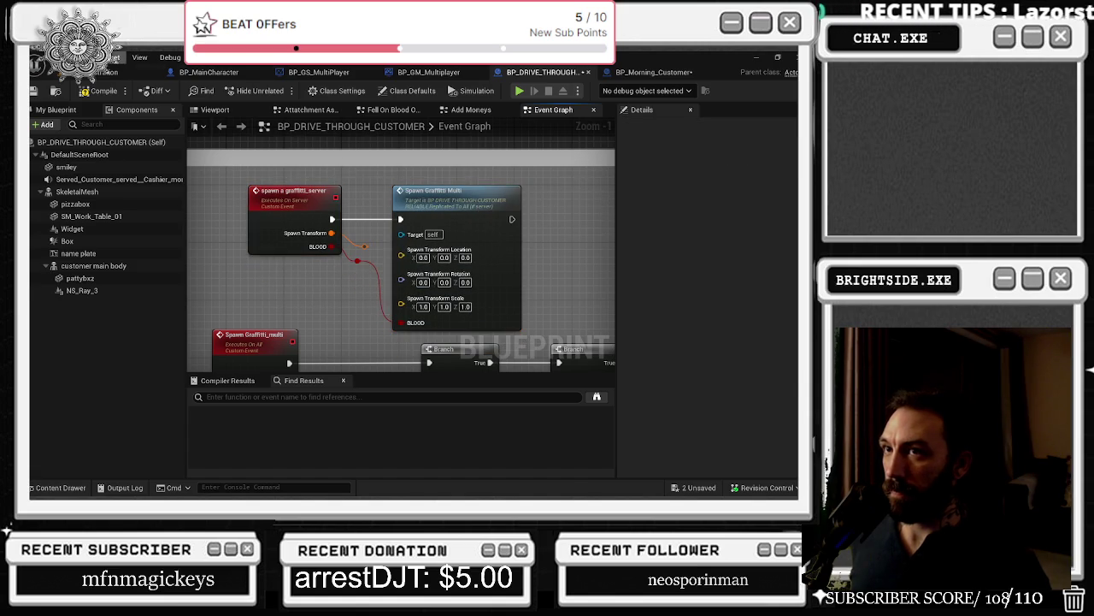
left_click(120, 72)
Step: Frame the dumpster, select the middle wall decal, and show bp_Graffiti_on_wall_decal38's Transform details
key("f")
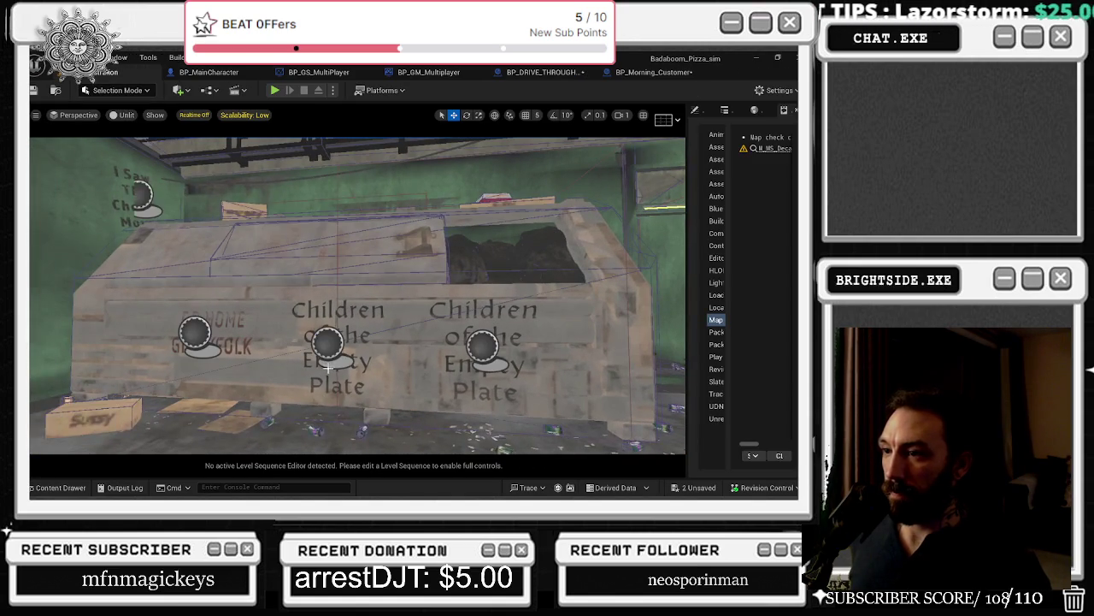
left_click(327, 342)
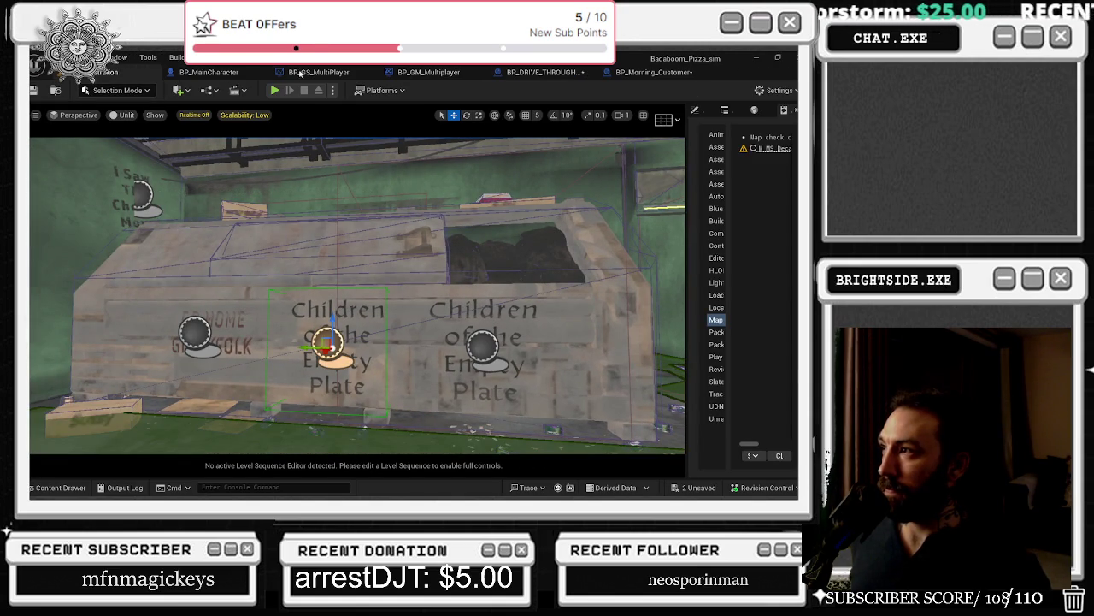
left_click_drag(689, 144, 376, 143)
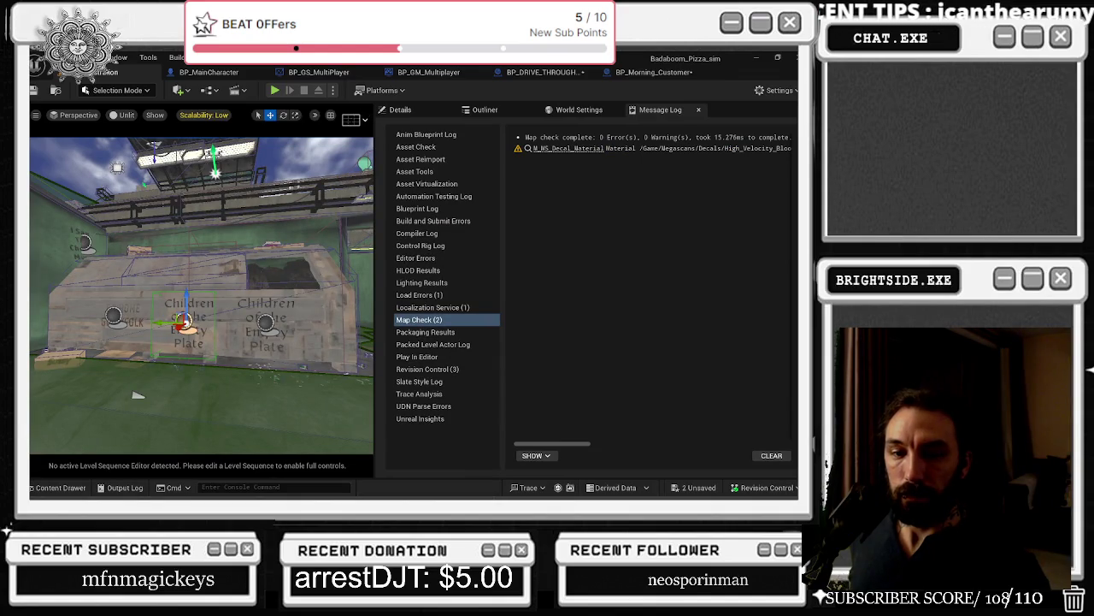
key("ctrl+shift+Escape")
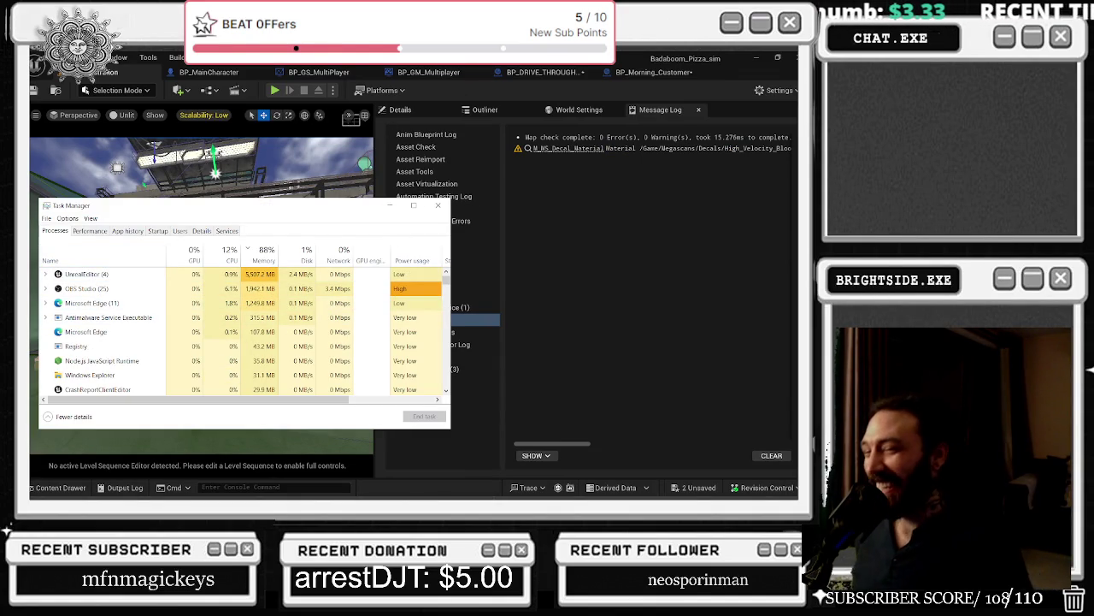
left_click(438, 205)
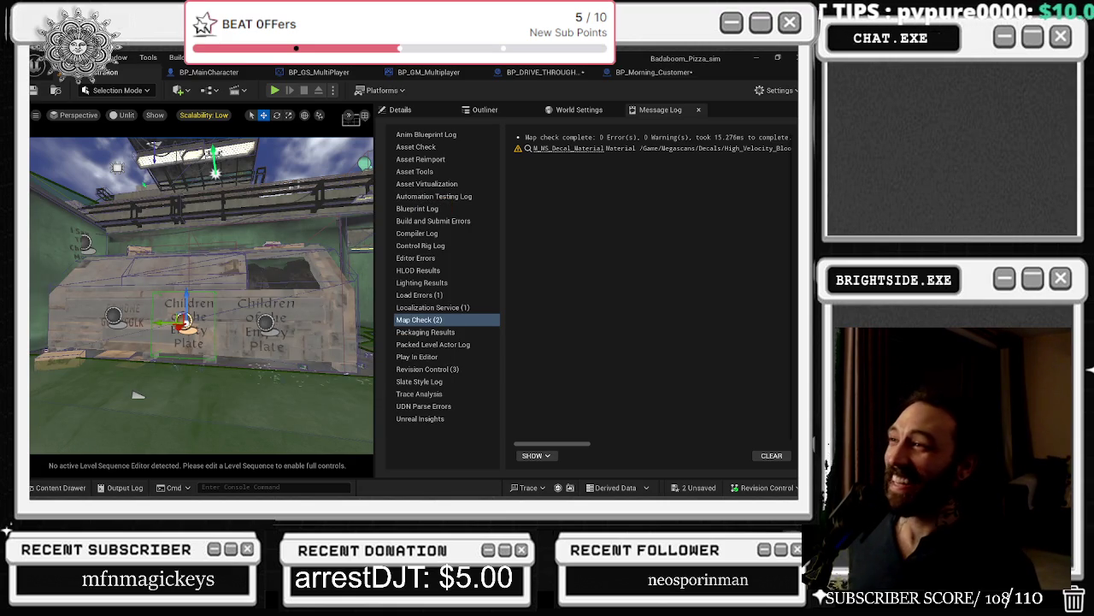
left_click(403, 111)
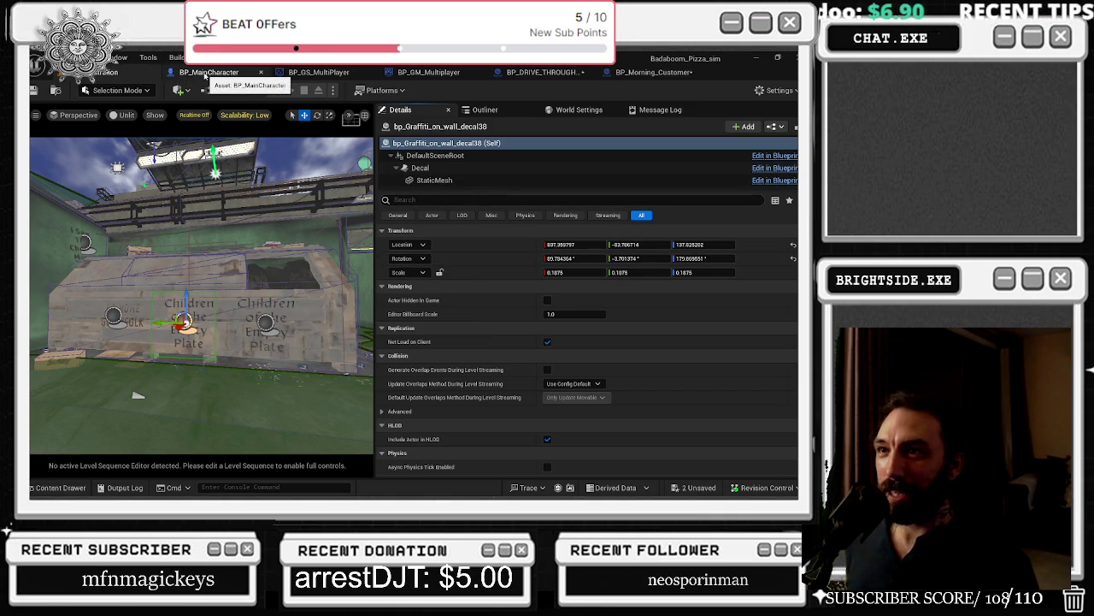
Step: Open BP_DRIVE_THROUGH_CUSTOMER's Event Graph at Spawn Graffiti Multi and save the blueprint
left_click(209, 72)
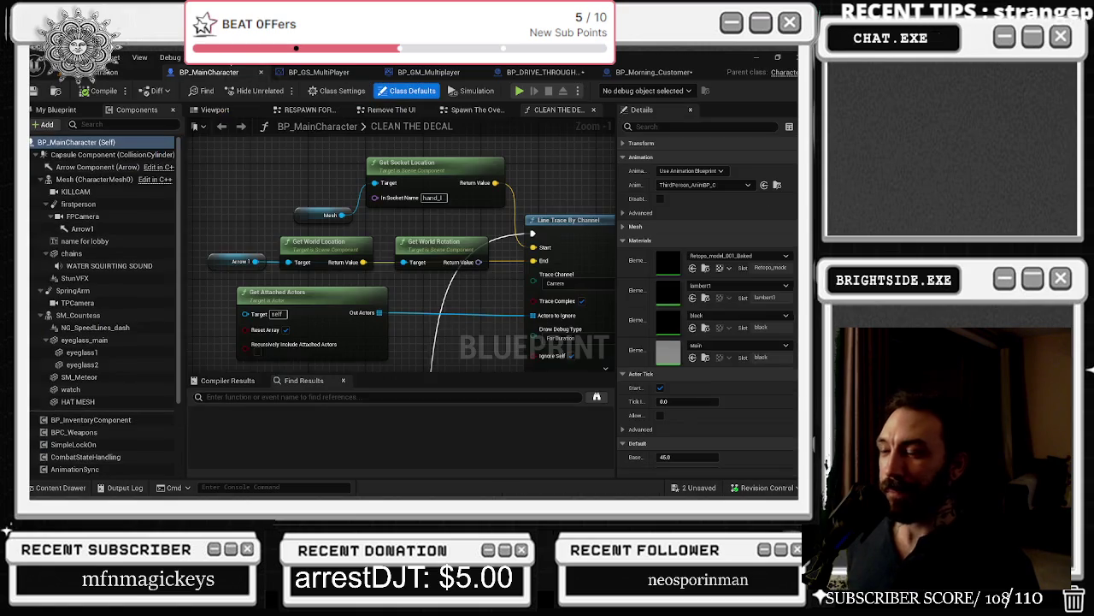
left_click(675, 74)
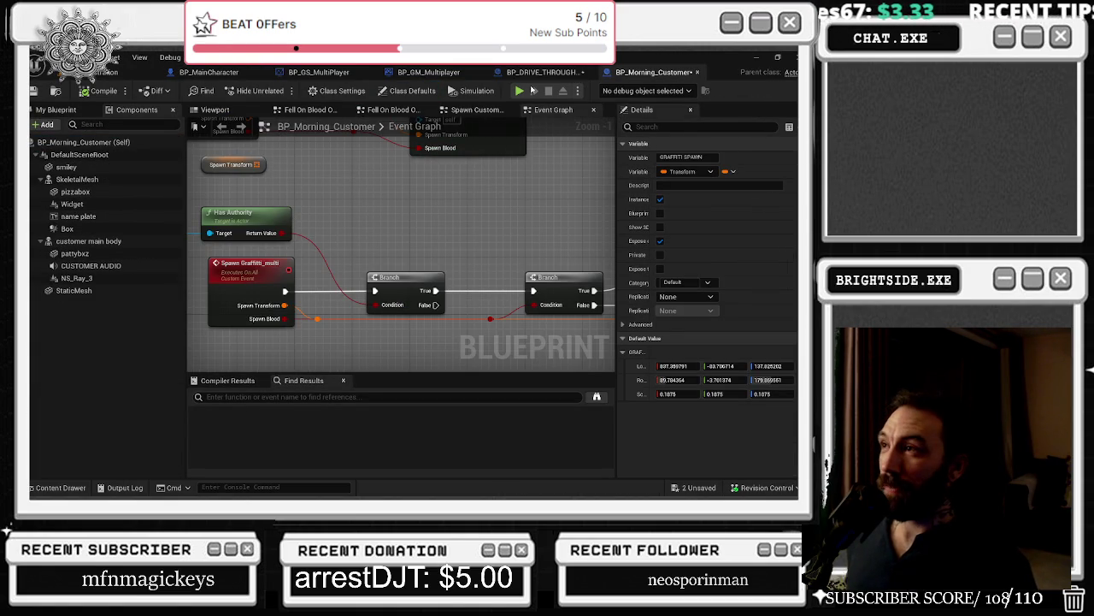
left_click(545, 73)
left_click_drag(391, 247, 338, 253)
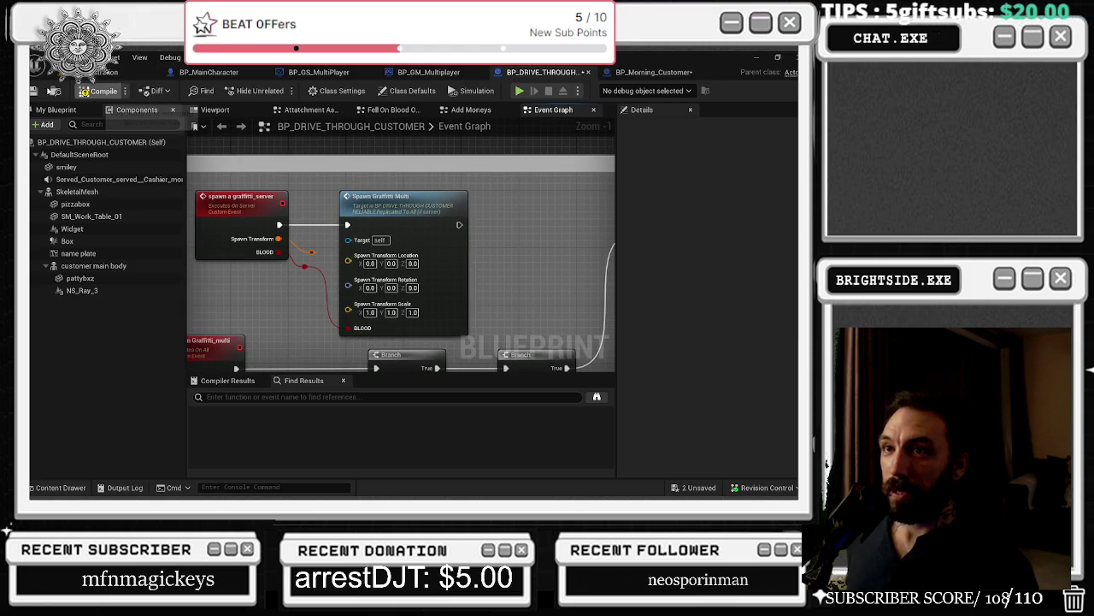
left_click(36, 90)
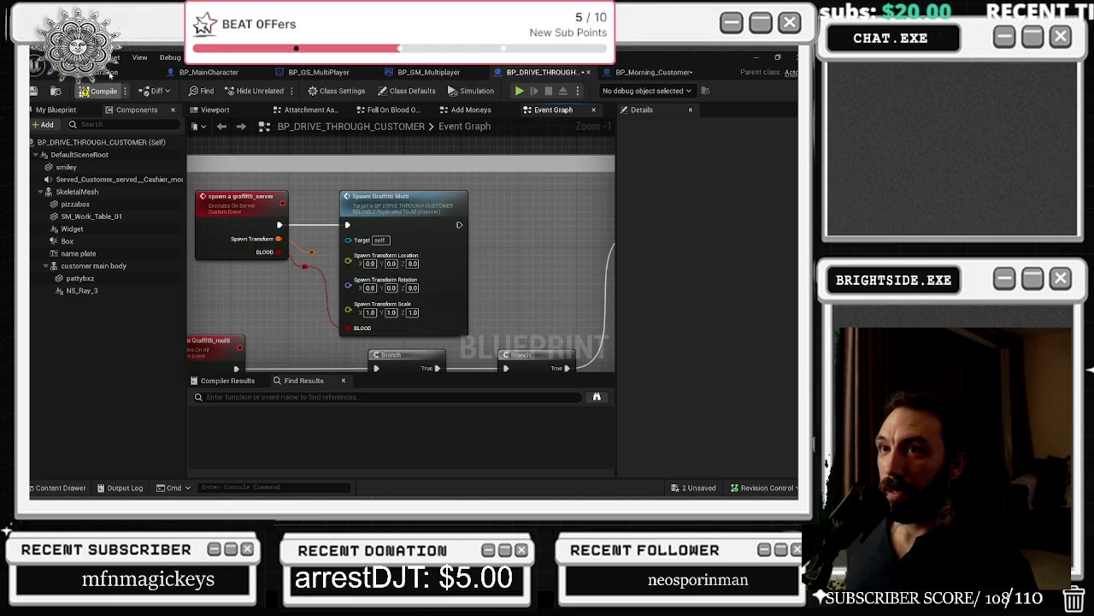
Step: Copy the decal's location X 837.359797 and Y -83.706714 into Spawn Graffiti Multi
left_click(109, 74)
left_click(596, 246)
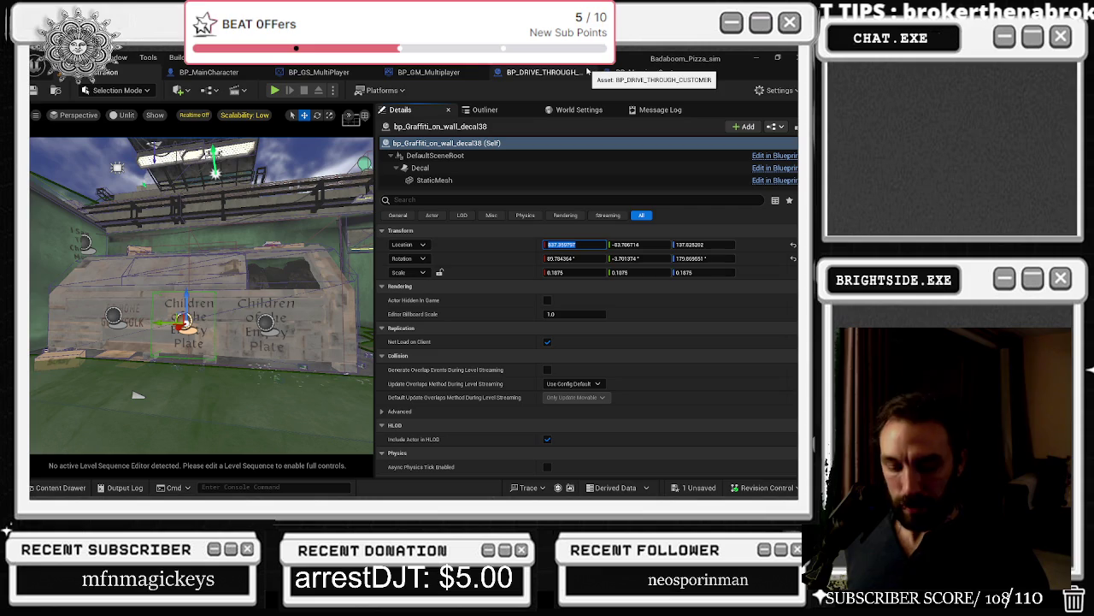
left_click(540, 74)
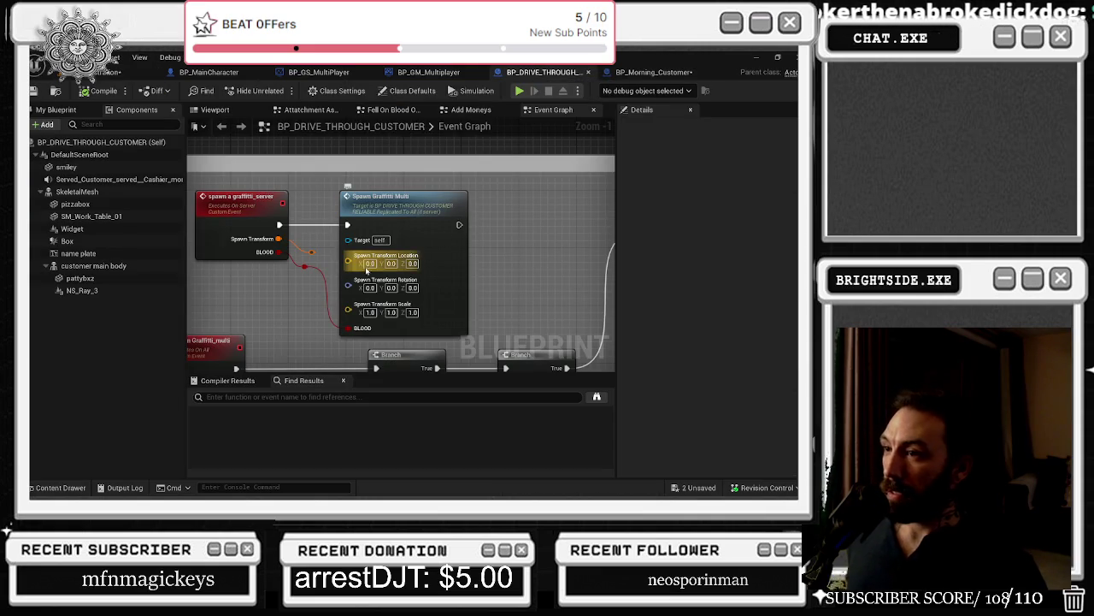
left_click(368, 264)
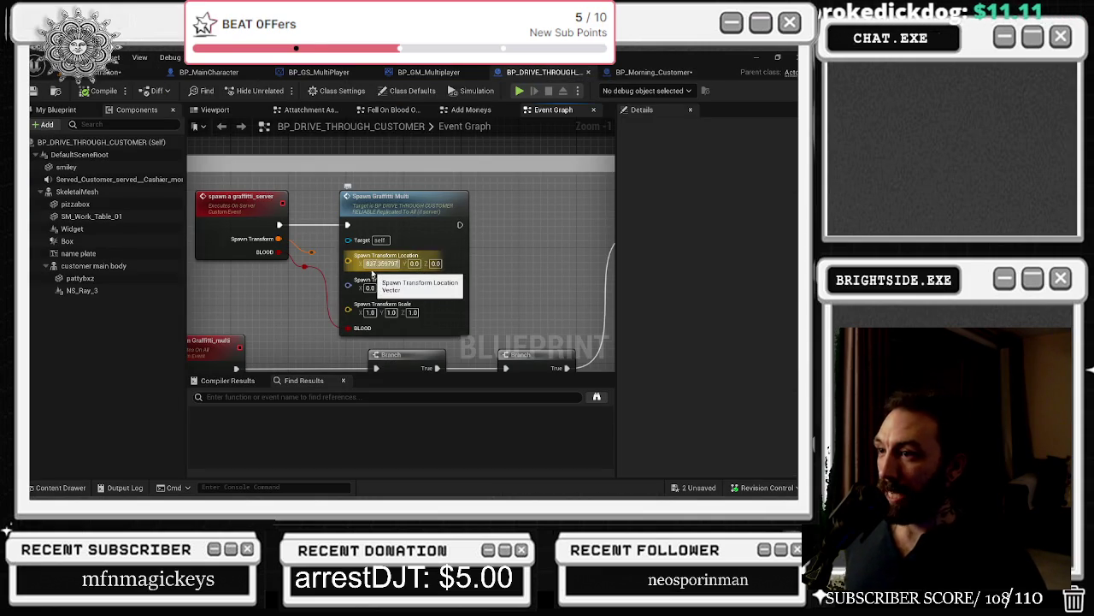
key("ctrl+v")
left_click(128, 72)
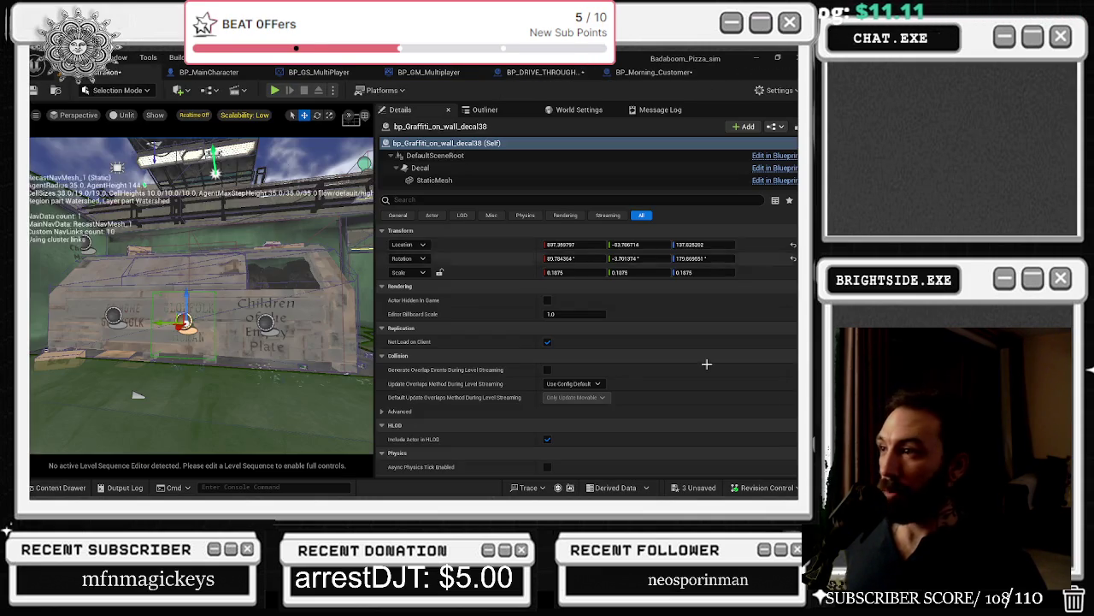
left_click(626, 245)
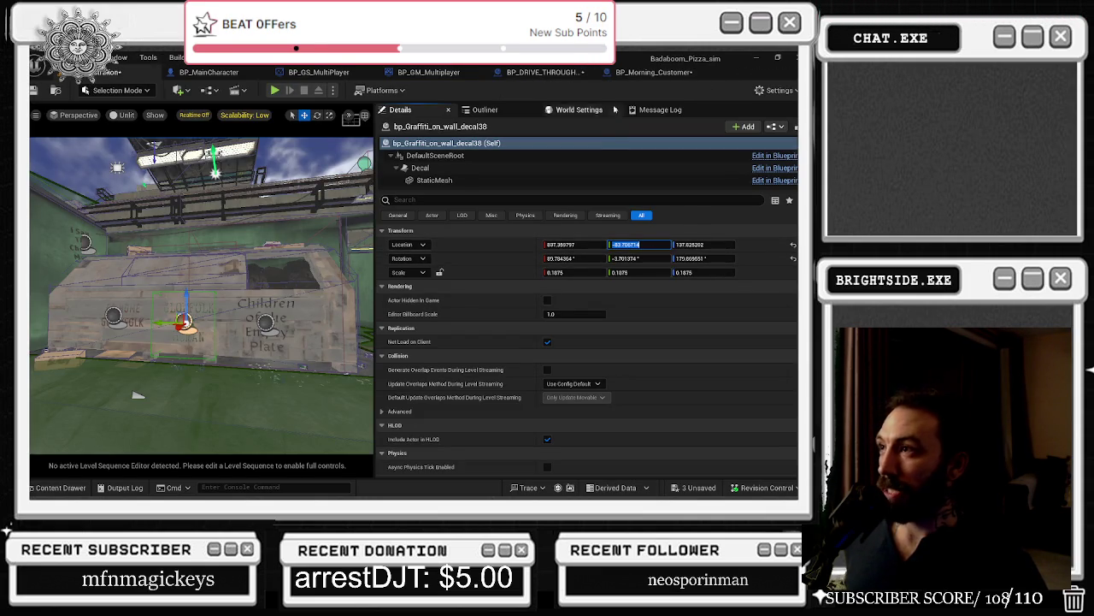
left_click(556, 73)
left_click(415, 263)
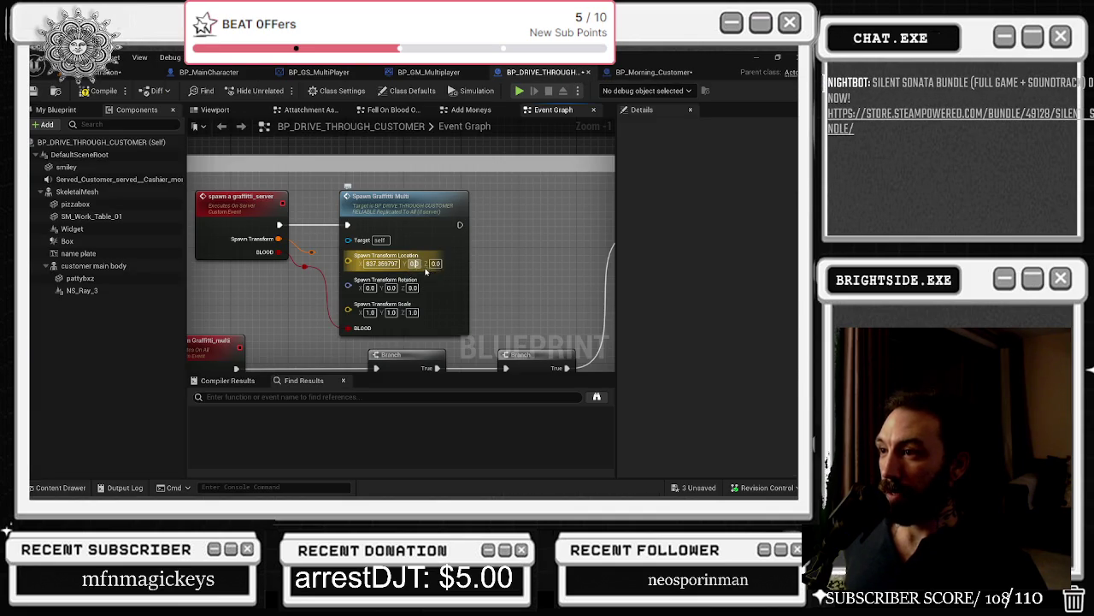
type("-83.706714")
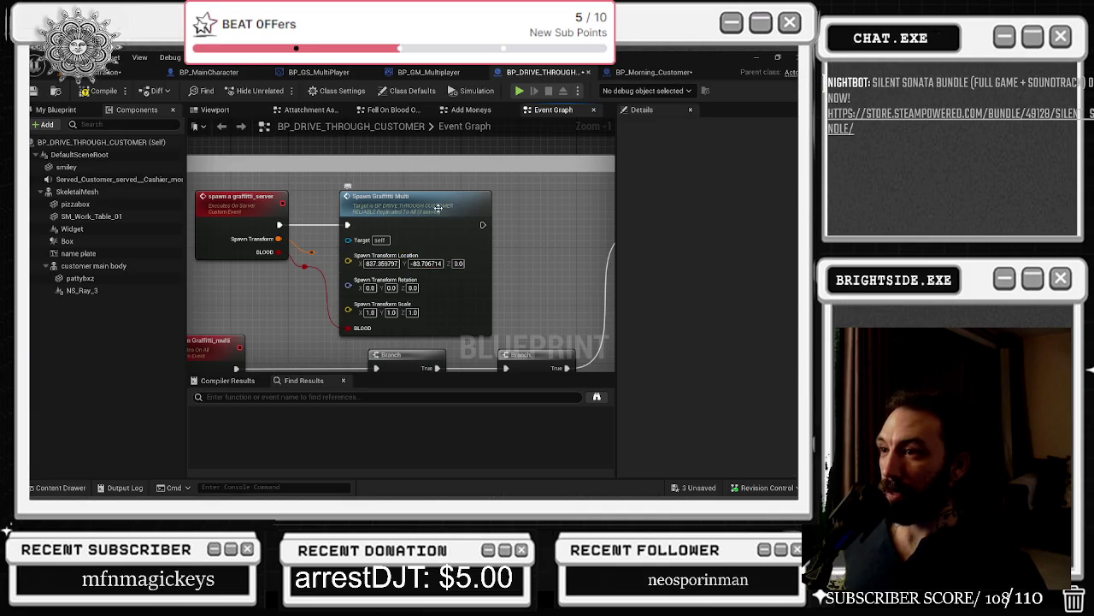
key("Return")
Step: Set the node's location Z to 137.825202 and rotation X to 89.78436
left_click(128, 72)
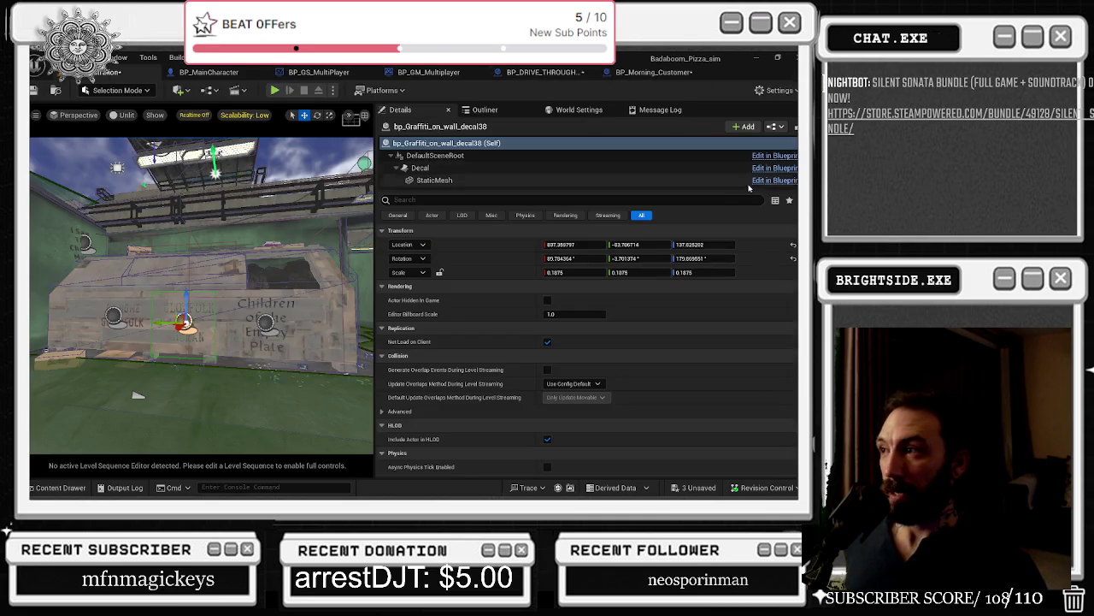
left_click(701, 245)
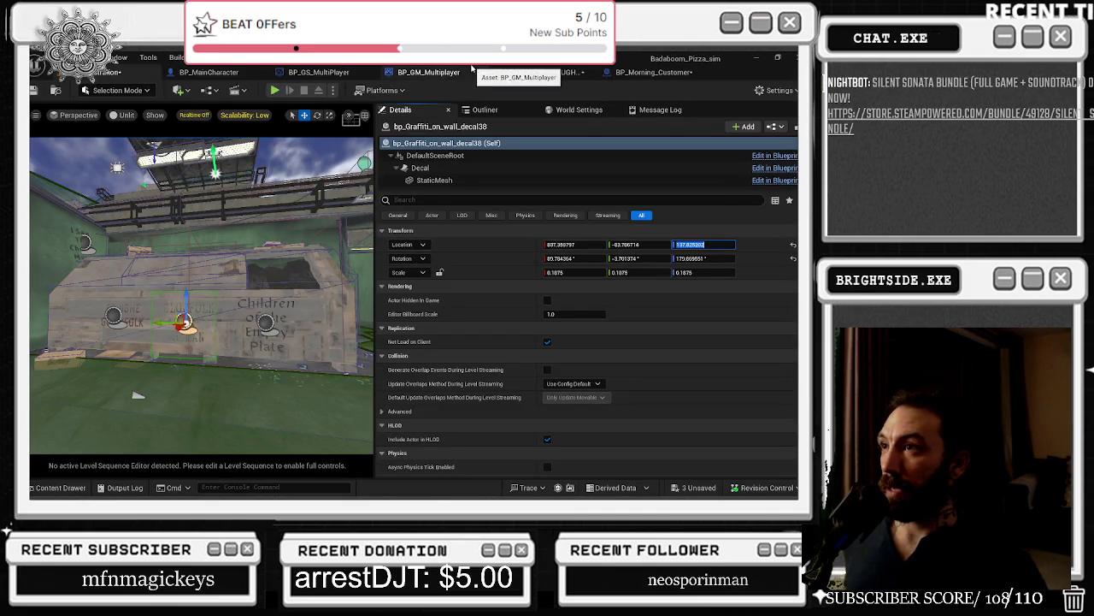
left_click(543, 72)
left_click(450, 264)
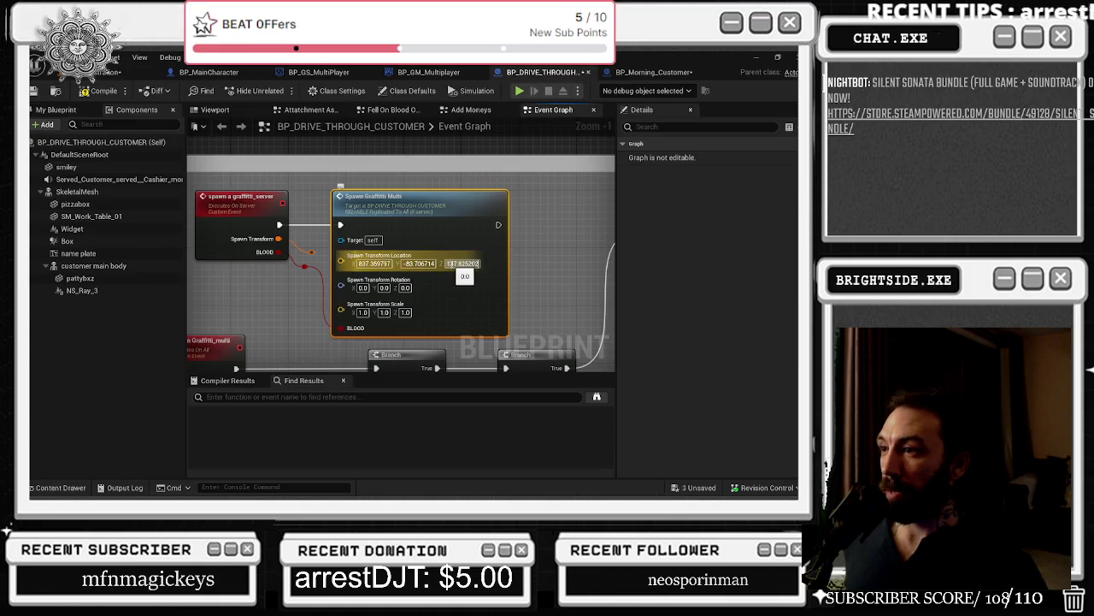
key("ctrl+v")
key("Return")
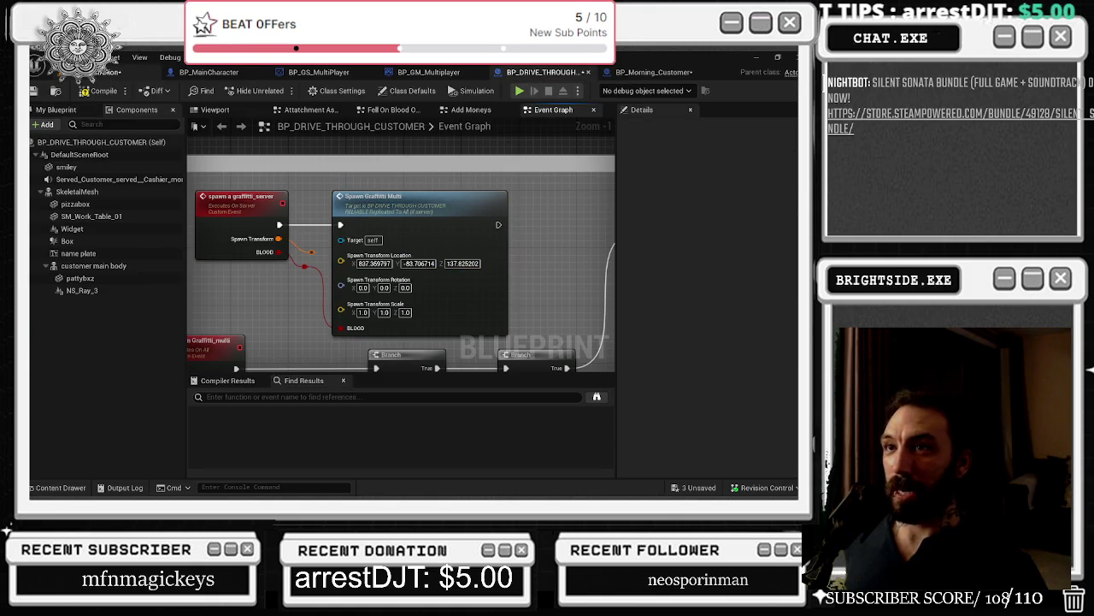
left_click(137, 72)
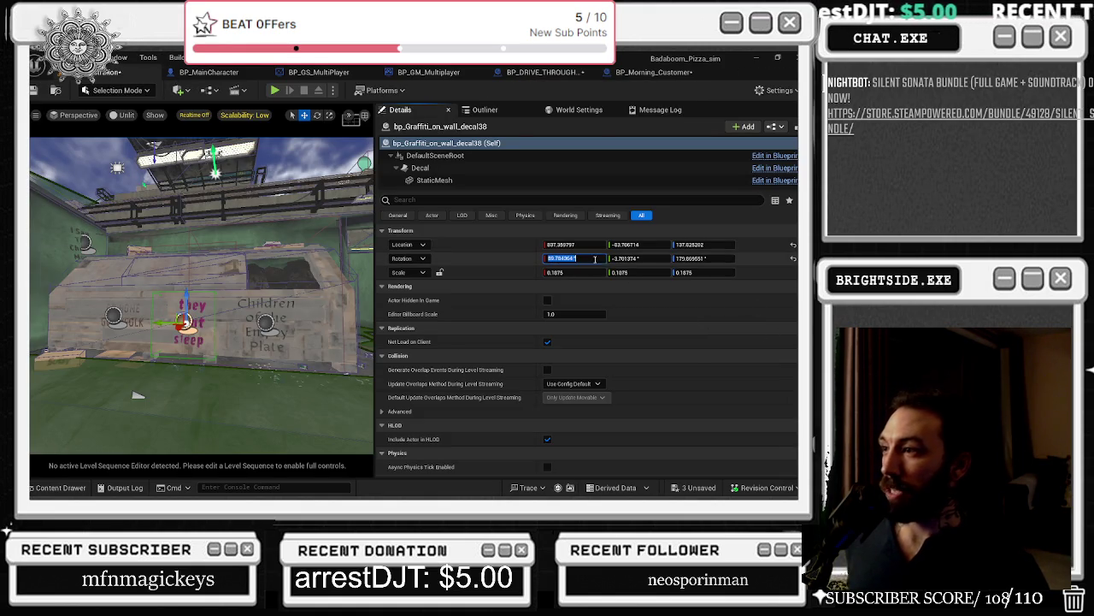
left_click(543, 71)
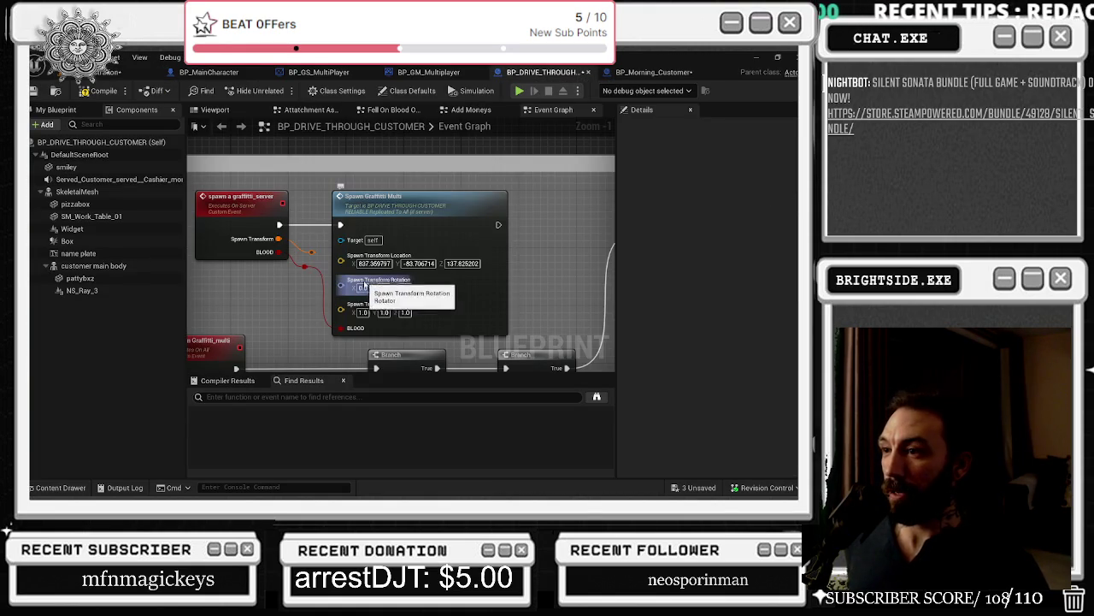
left_click(363, 289)
type("89.78436")
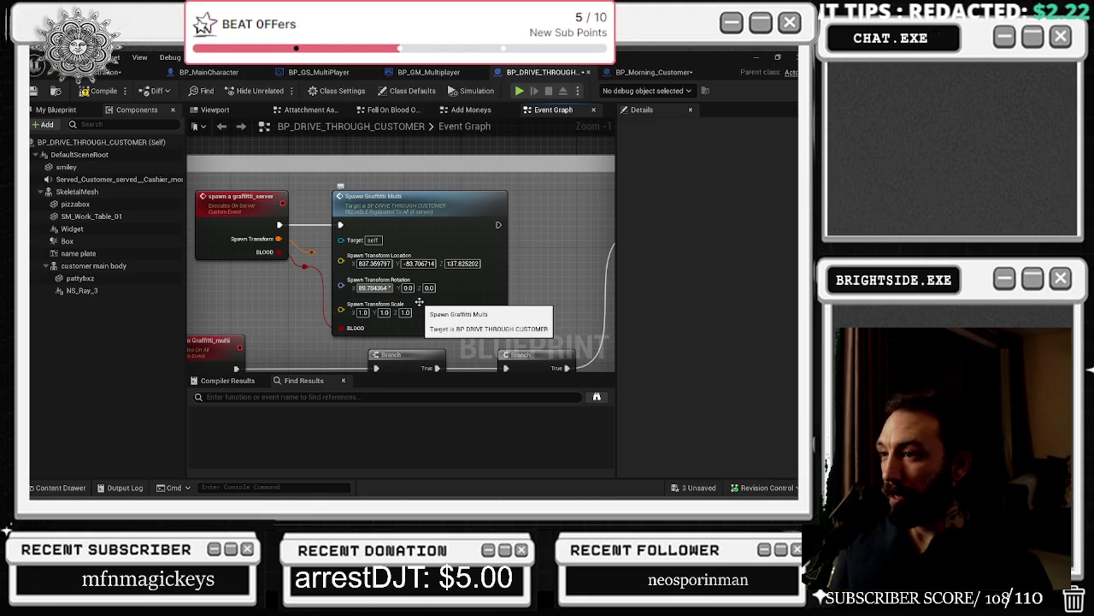
Step: Copy the decal's rotation Y -3.70137 and Z 179.8699 into the node
left_click(128, 72)
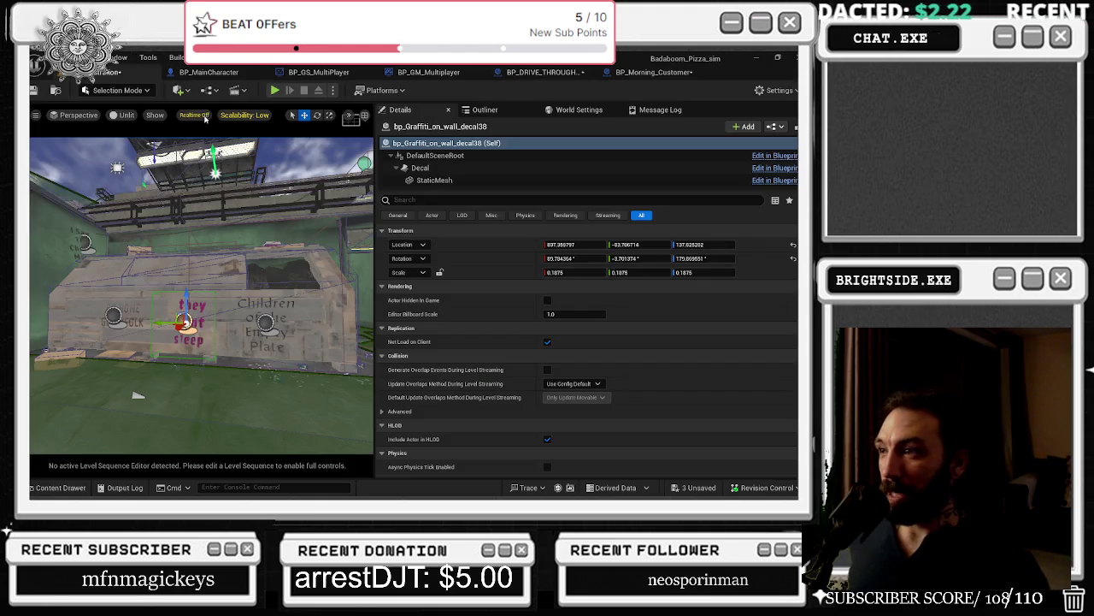
left_click(633, 259)
left_click(543, 72)
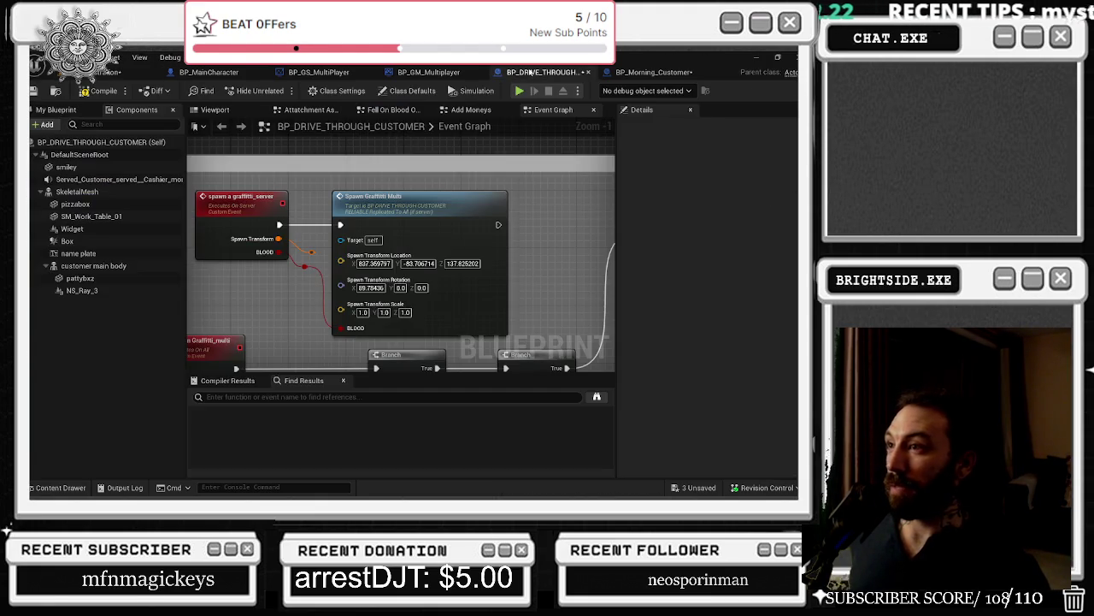
left_click(400, 288)
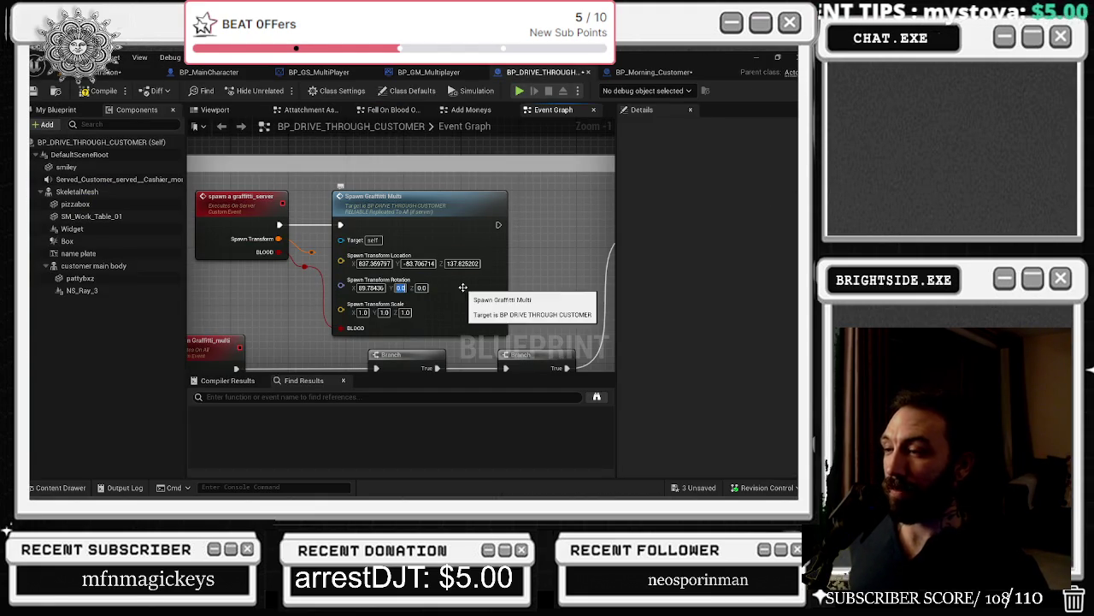
type("-3.701374")
key("BackSpace")
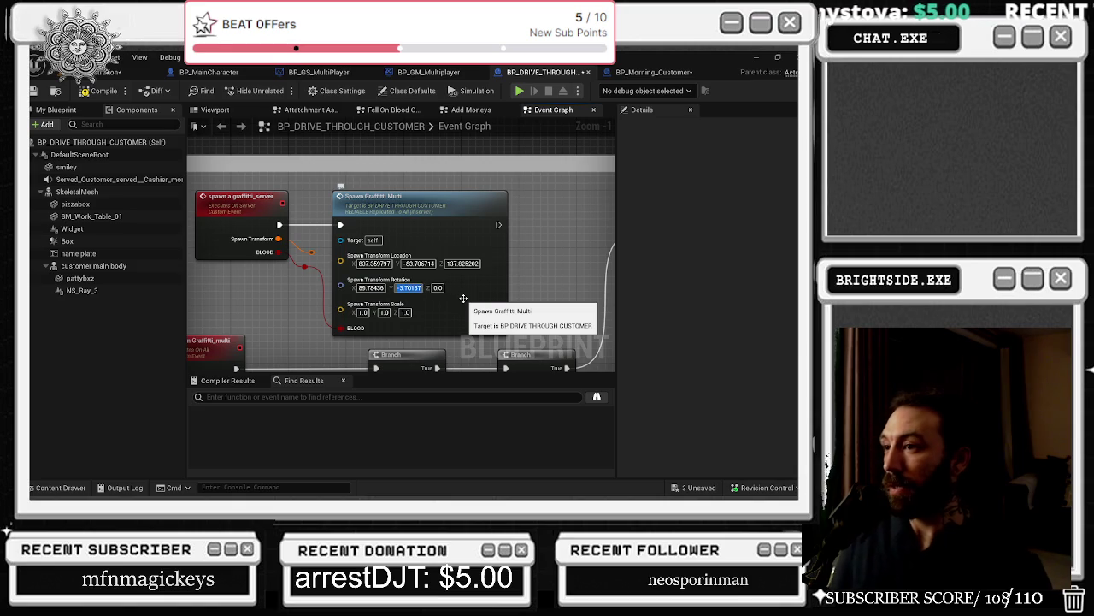
key("ctrl+a")
left_click(124, 72)
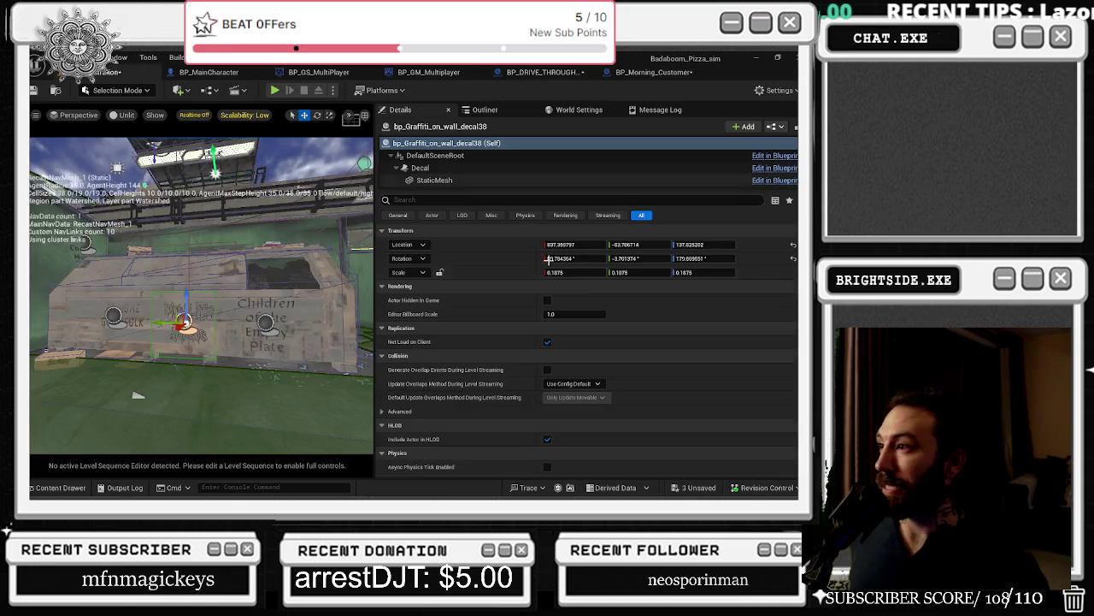
left_click(703, 257)
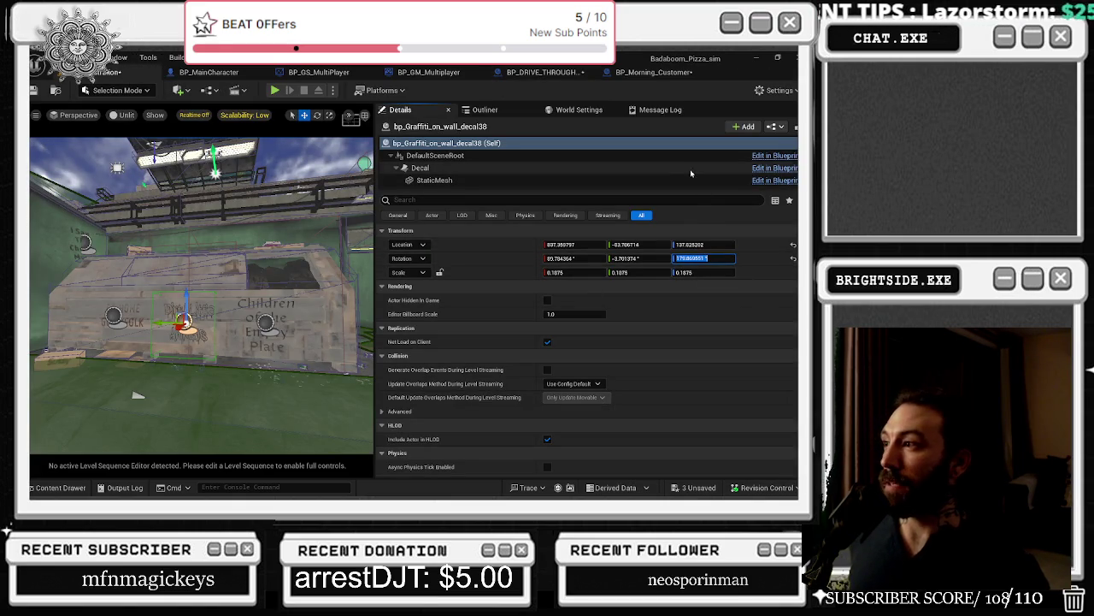
left_click(542, 72)
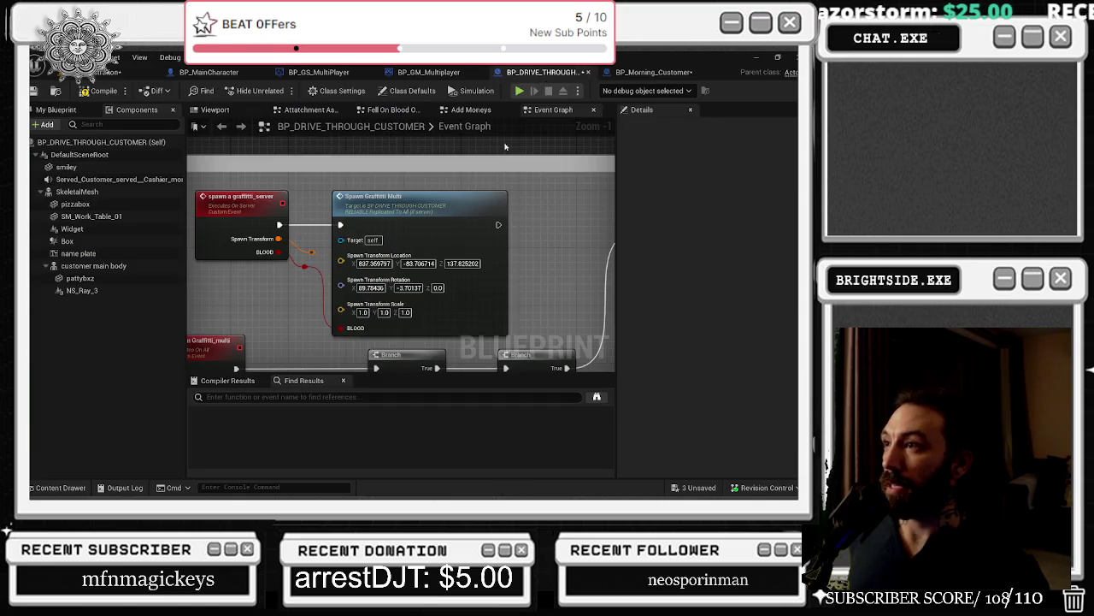
left_click(437, 288)
key("ctrl+v")
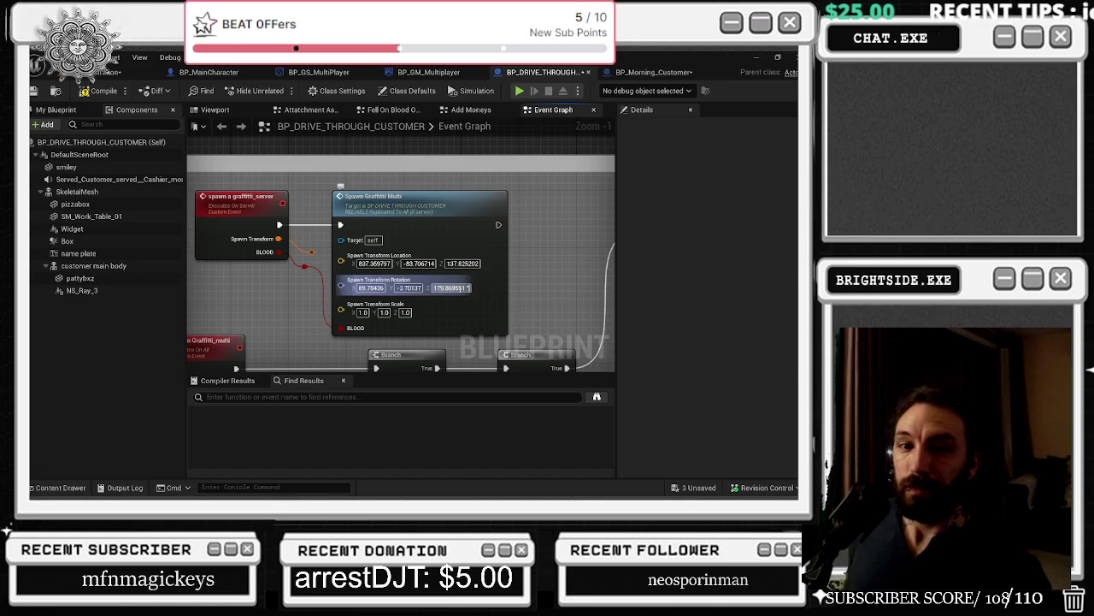
key("Return")
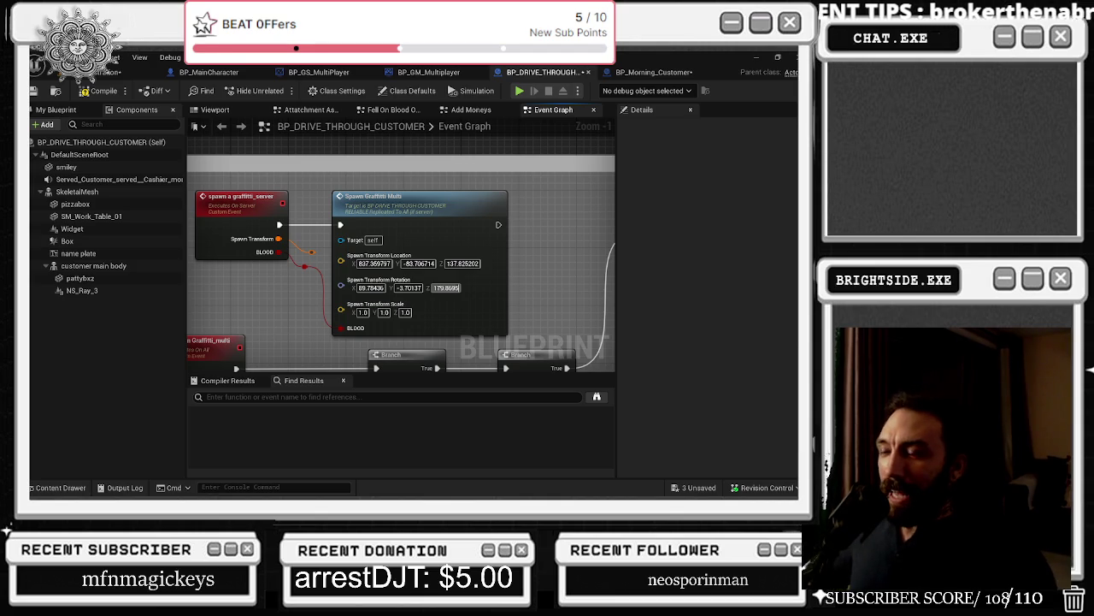
Step: Move the spawn a graffiti_server event left, tidy its reroute wire, and save the blueprint
left_click_drag(259, 244, 325, 254)
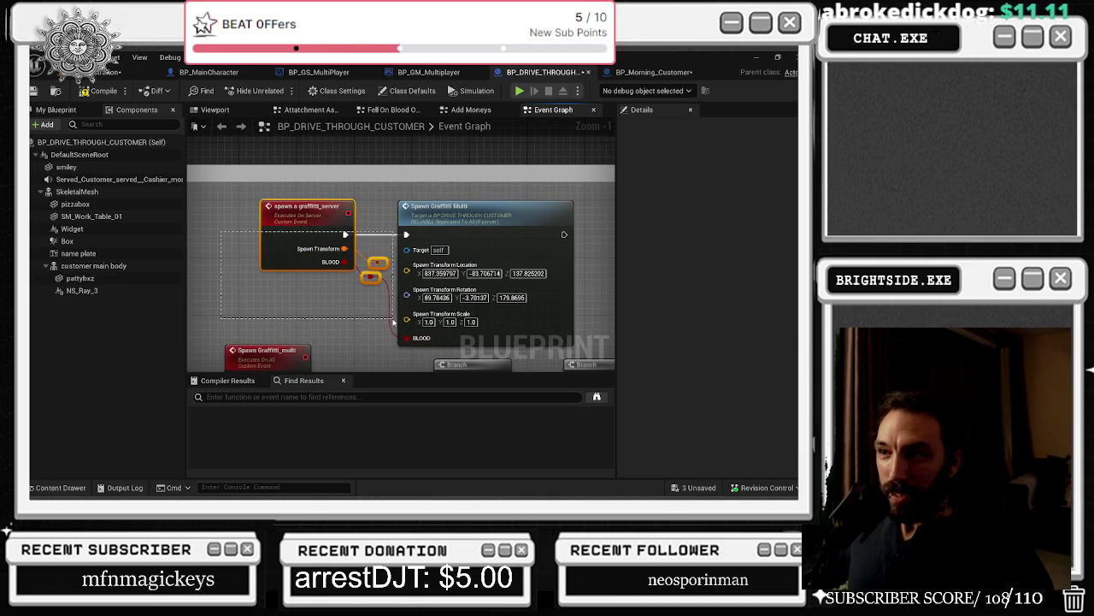
left_click(270, 261)
mouse_move(270, 261)
left_mouse_down()
mouse_move(216, 264)
mouse_move(243, 249)
left_mouse_up()
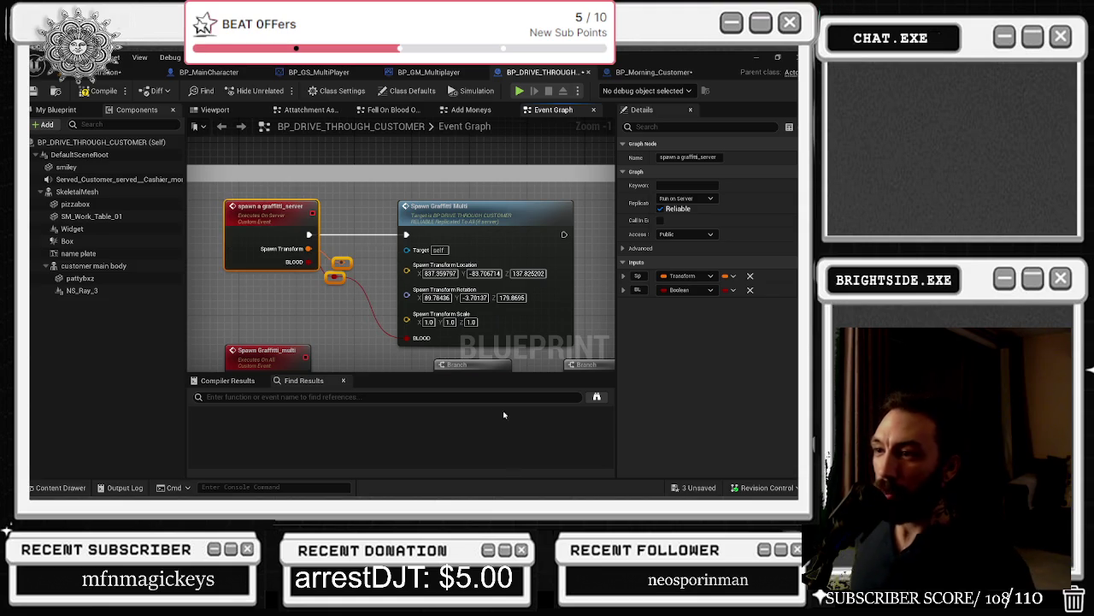
left_click(330, 297)
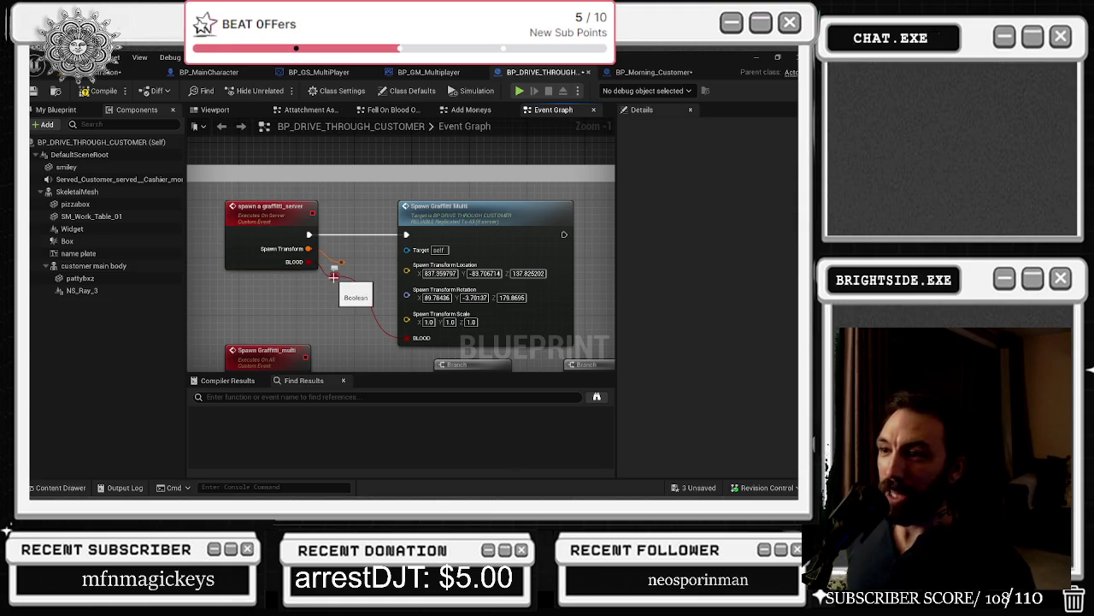
left_click_drag(337, 280, 353, 277)
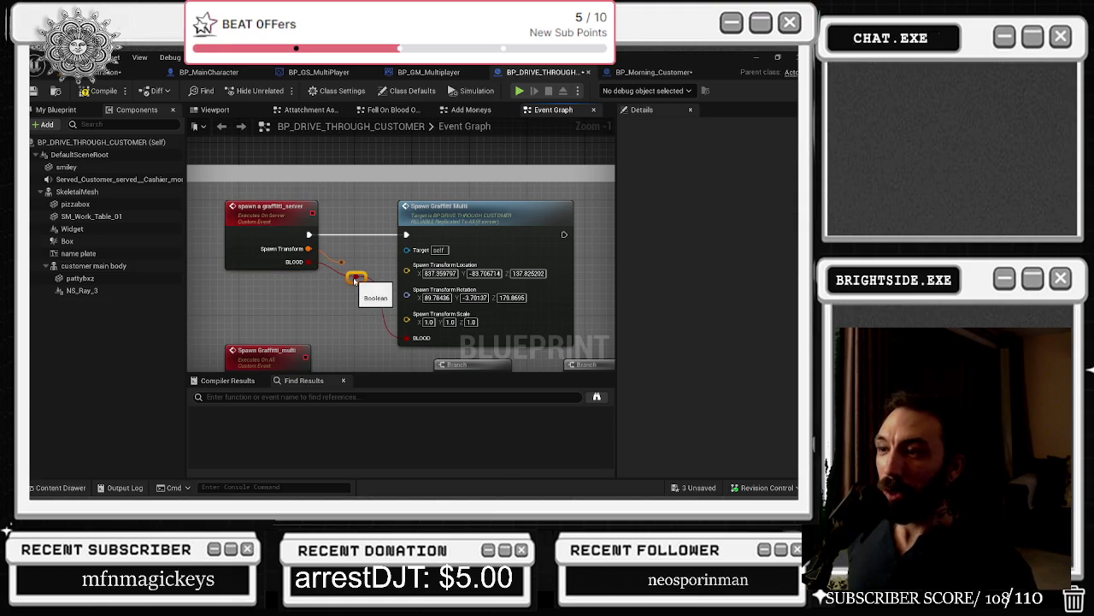
scroll(326, 268, "down", 1)
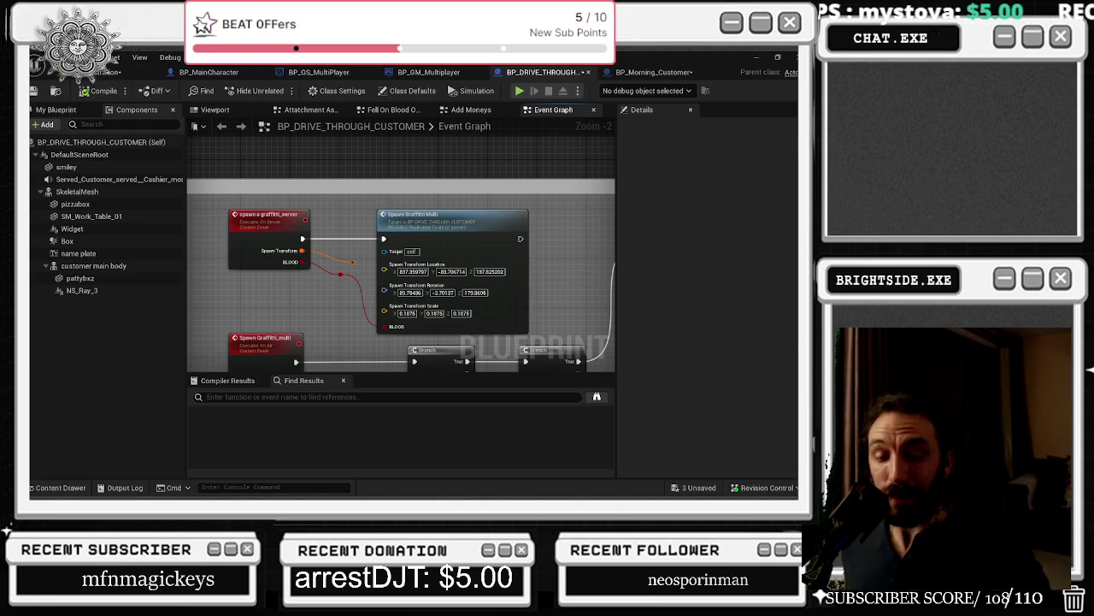
left_click(35, 90)
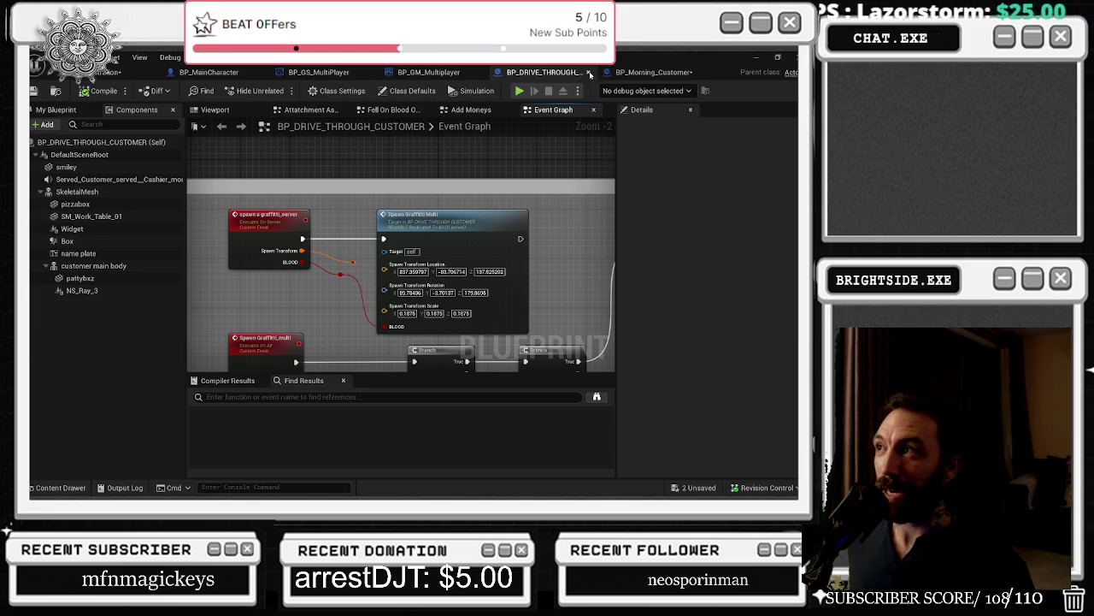
Step: Nudge the Has Authority node in BP_Morning_Customer and save the level
left_click(631, 76)
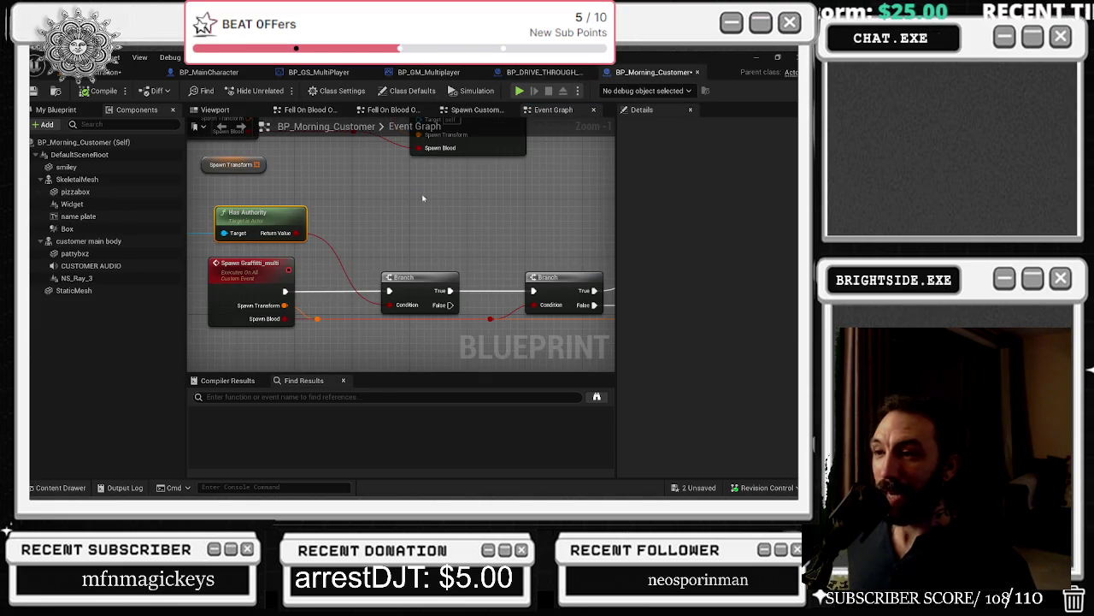
left_click_drag(430, 199, 552, 222)
left_click_drag(401, 234, 395, 235)
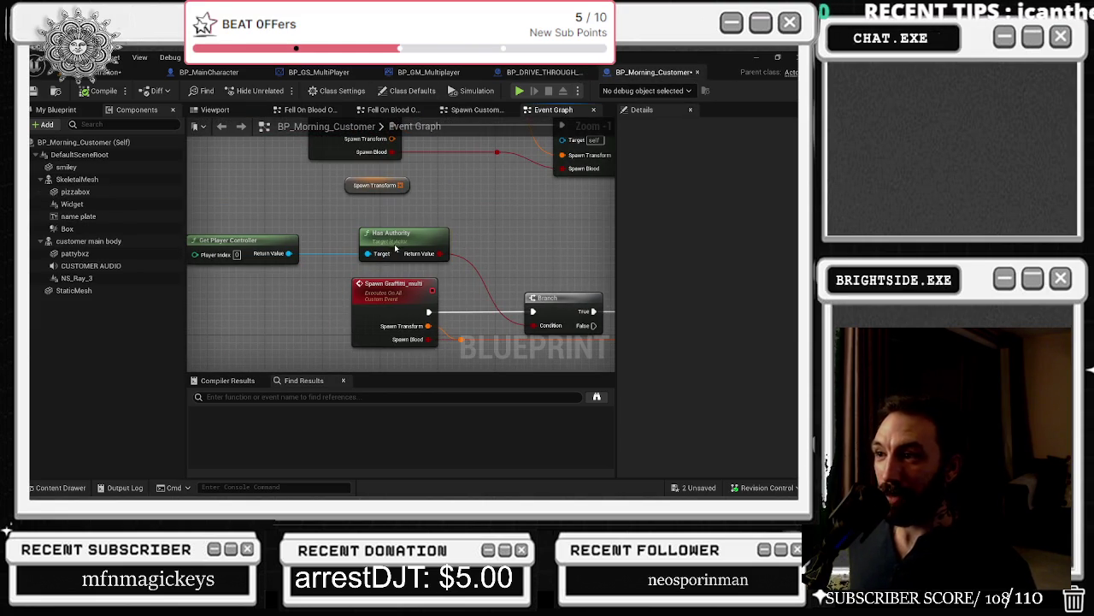
left_click(120, 72)
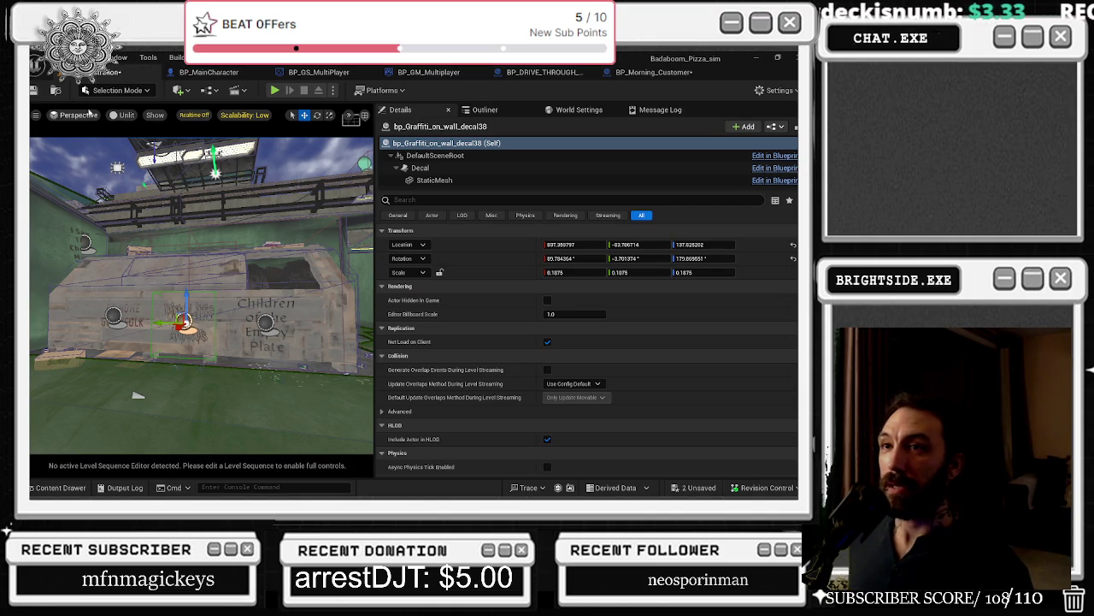
left_click(33, 90)
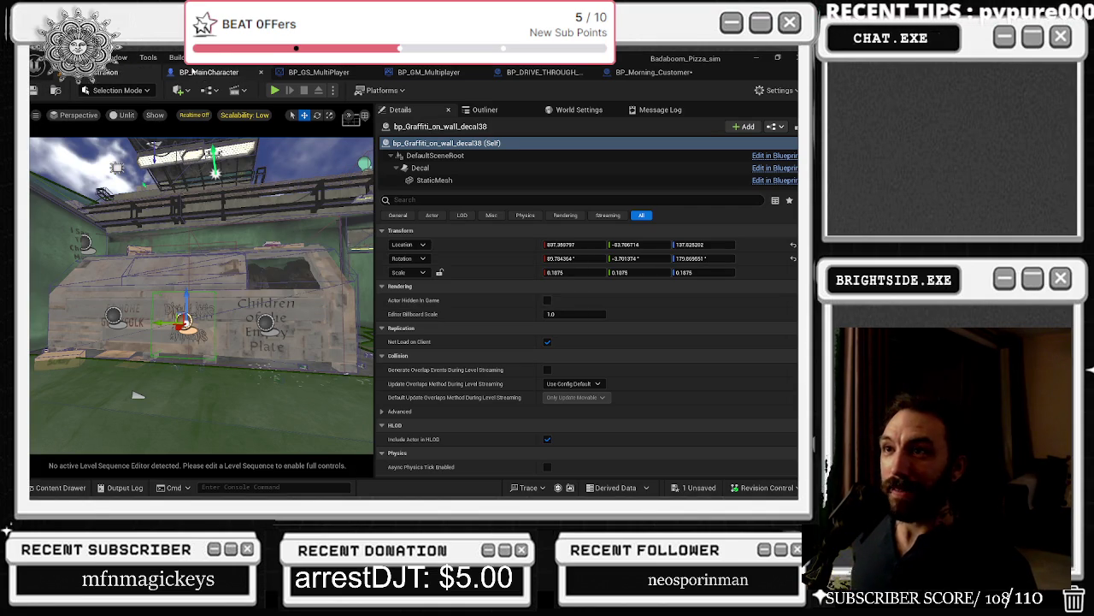
left_click(197, 75)
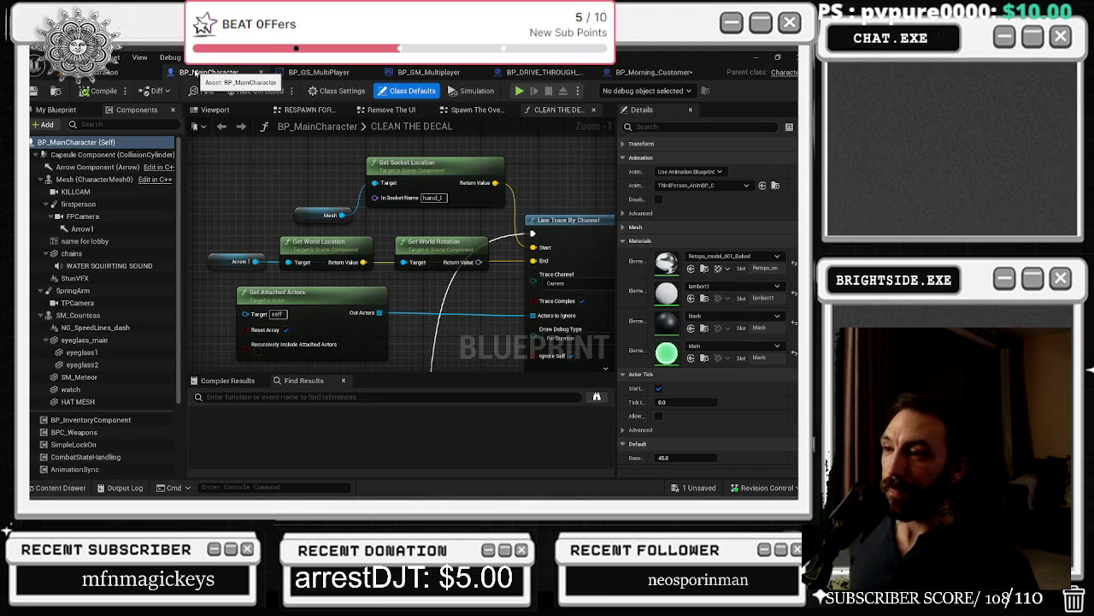
left_click(329, 73)
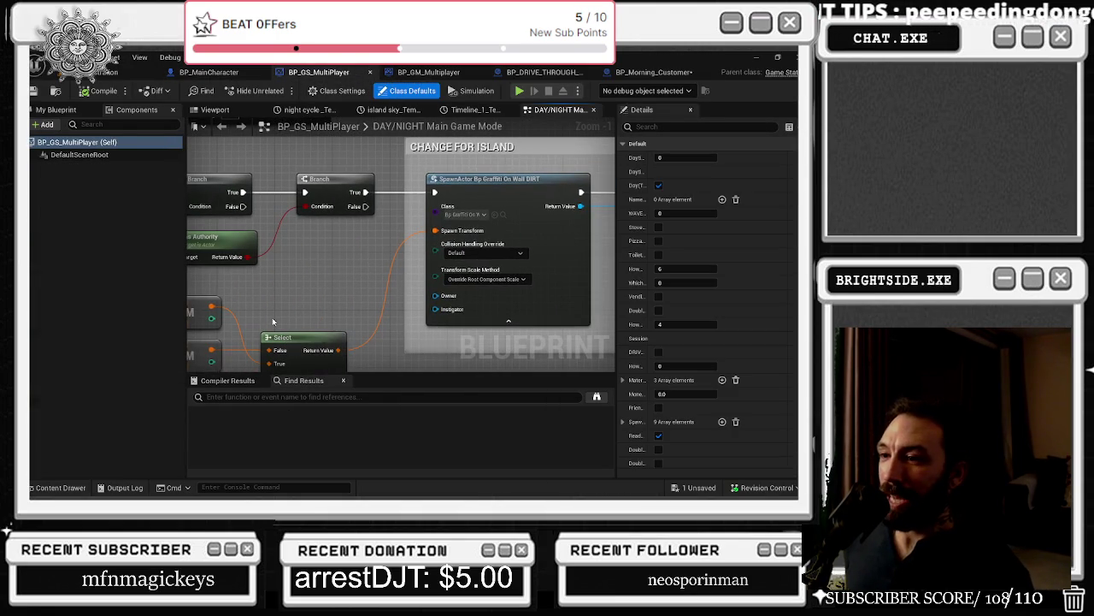
left_click(128, 71)
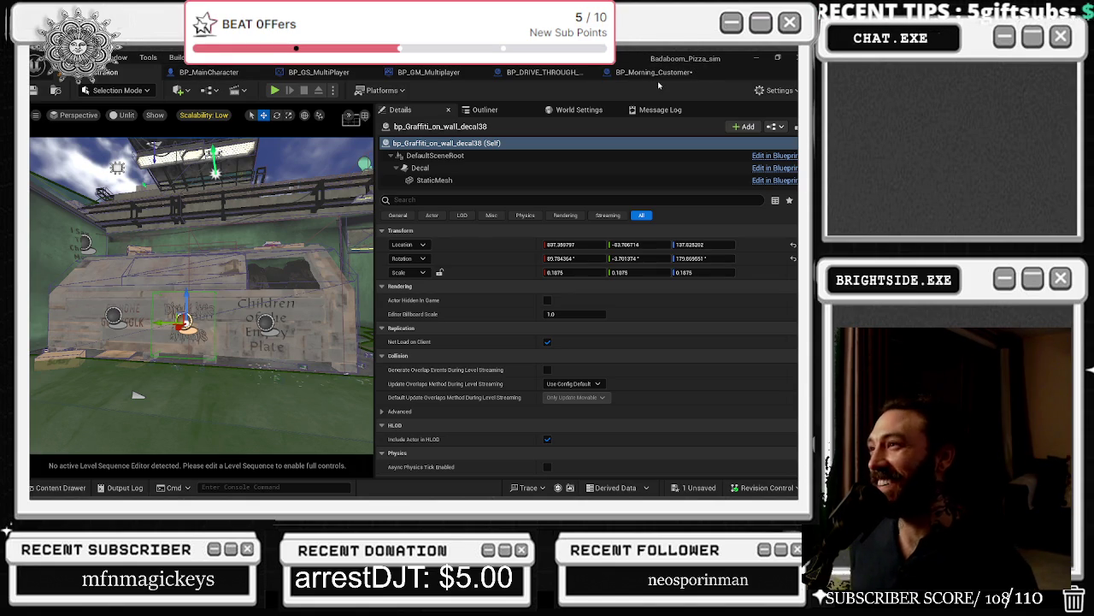
Step: Tidy BP_Morning_Customer's graph, then move both Spawn Graffiti nodes up in BP_DRIVE_THROUGH_CUSTOMER
left_click(651, 73)
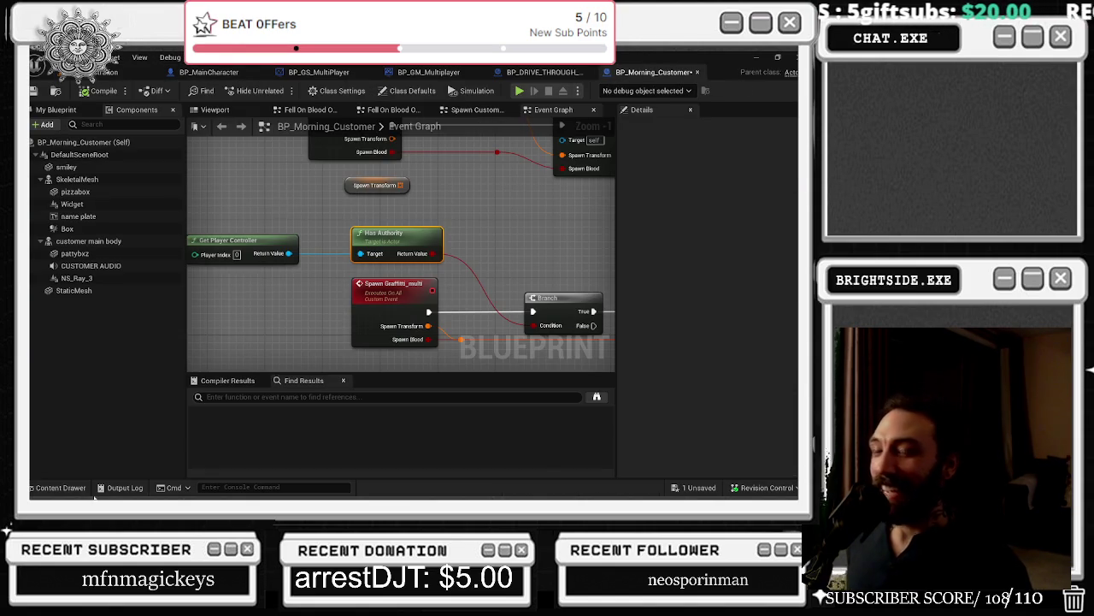
left_click_drag(256, 249, 264, 249)
left_click_drag(368, 211, 437, 249)
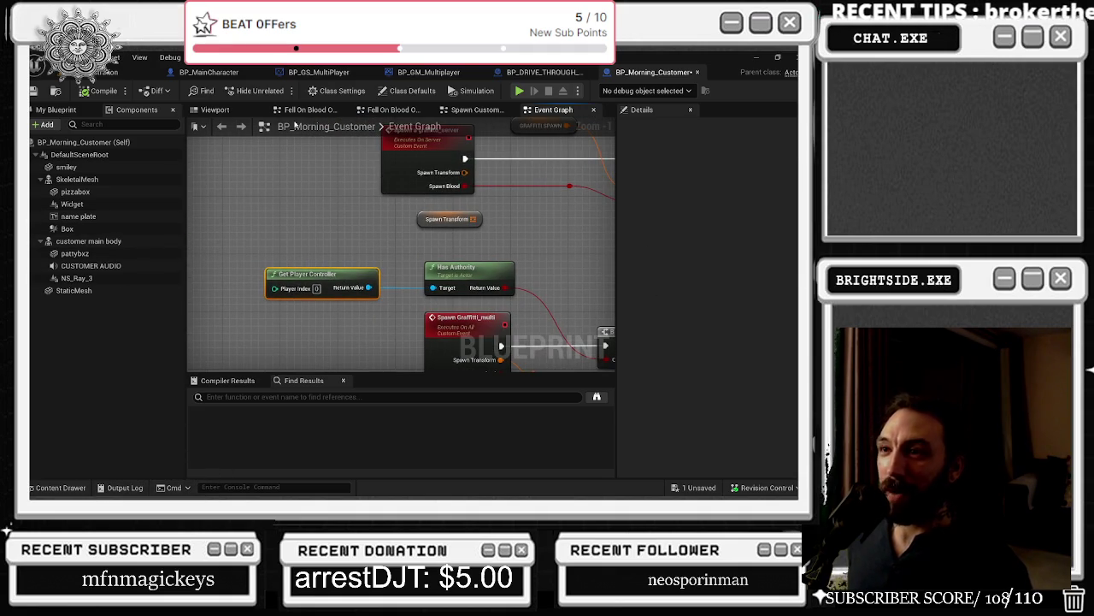
left_click(536, 71)
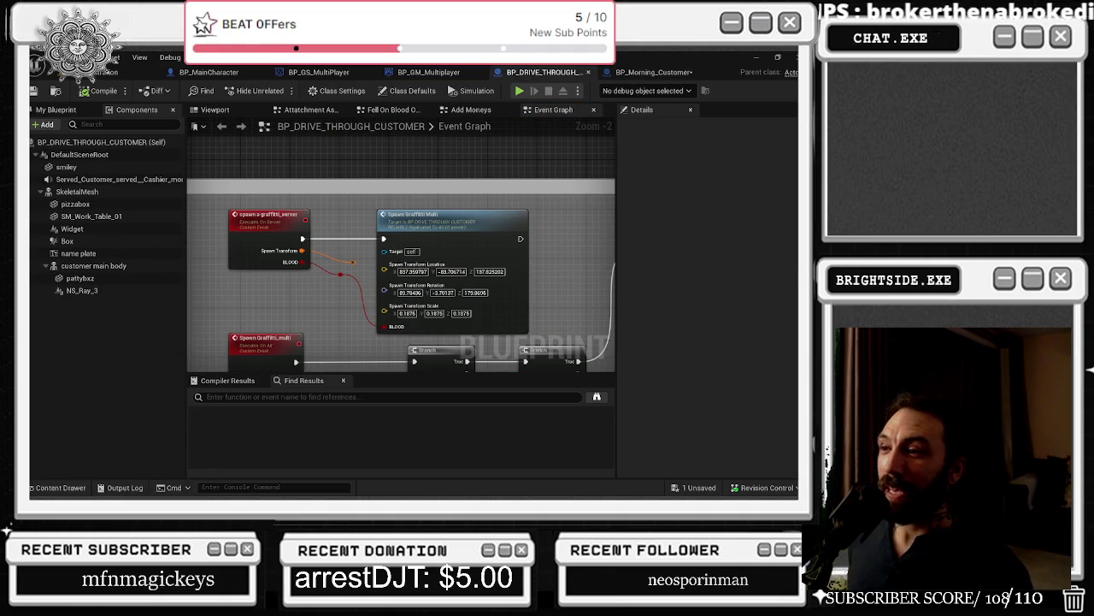
scroll(384, 227, "down", 2)
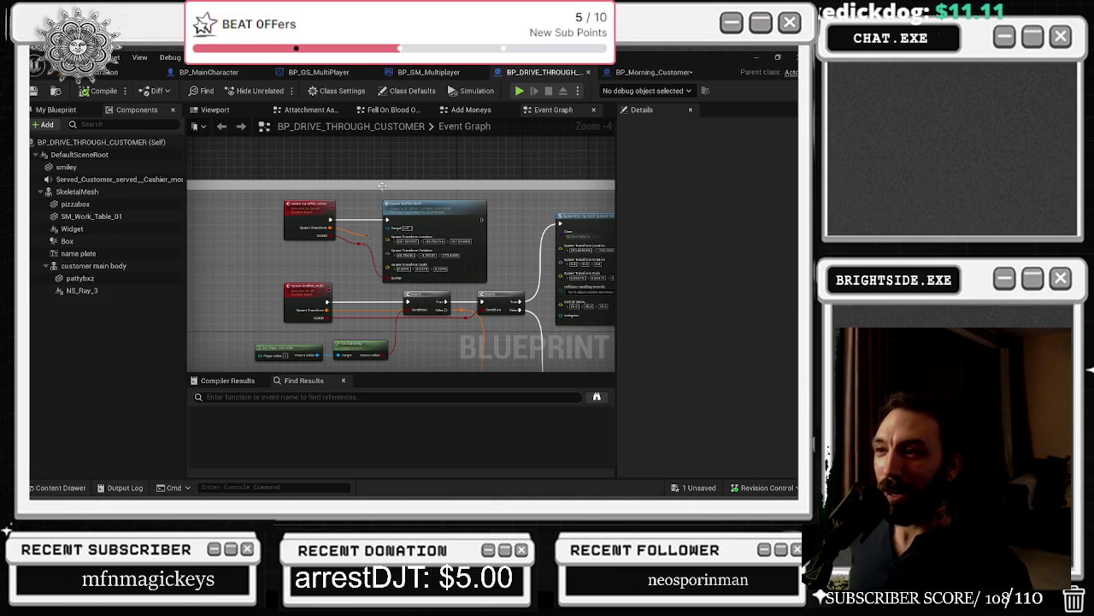
left_click(357, 171)
left_click_drag(297, 184, 433, 271)
left_click_drag(438, 217, 435, 204)
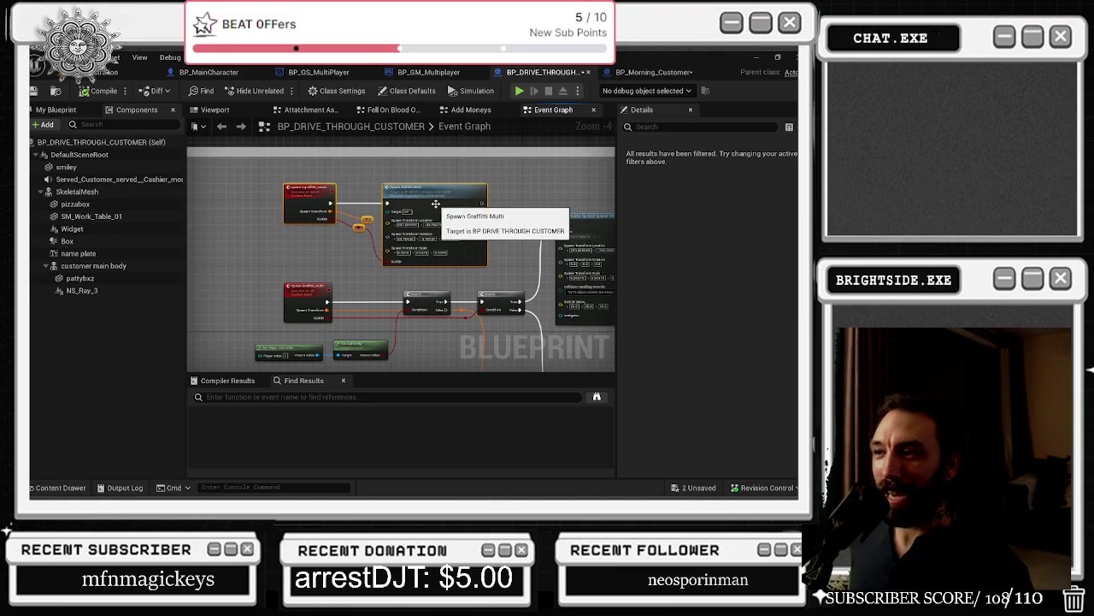
scroll(431, 225, "up", 2)
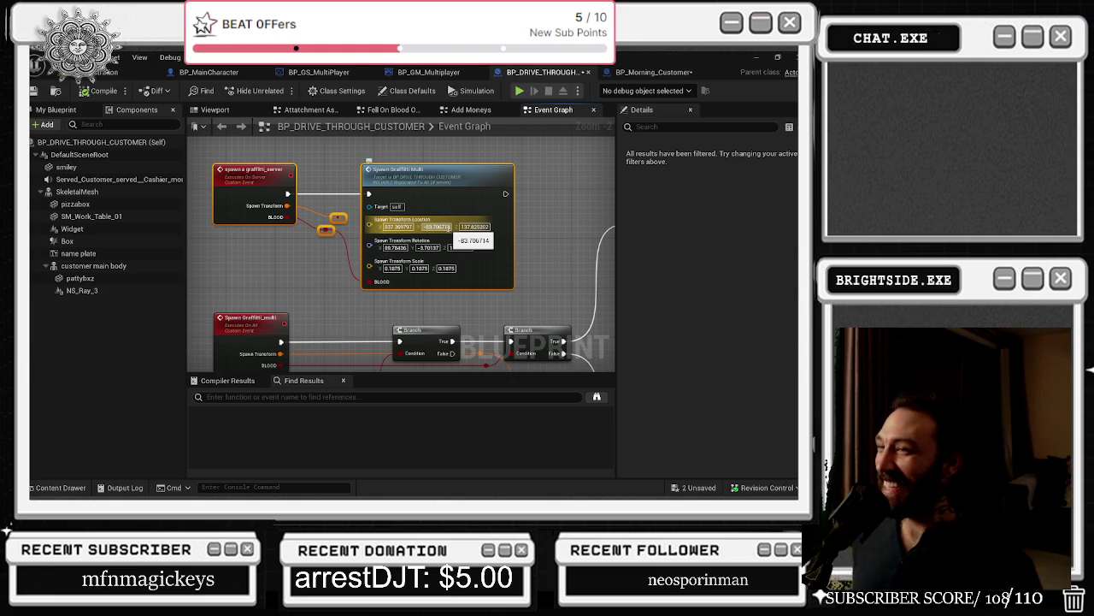
Step: Compare the wall decal's transform in the level with Spawn Graffiti Multi's location, rotation and scale values
left_click_drag(462, 190, 351, 137)
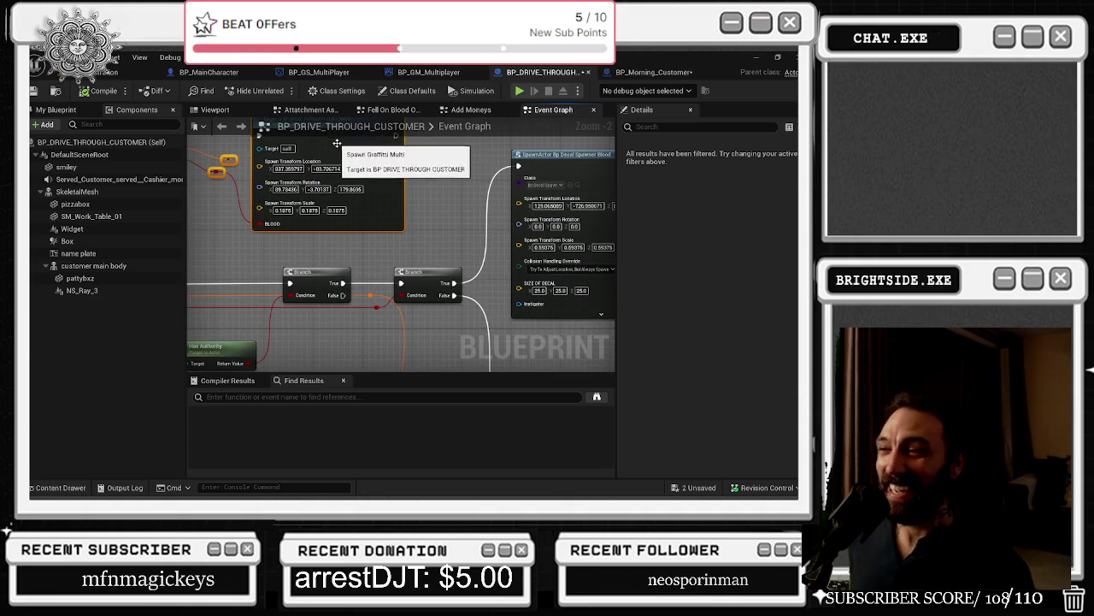
mouse_move(313, 304)
left_mouse_down()
mouse_move(408, 252)
mouse_move(182, 336)
left_mouse_up()
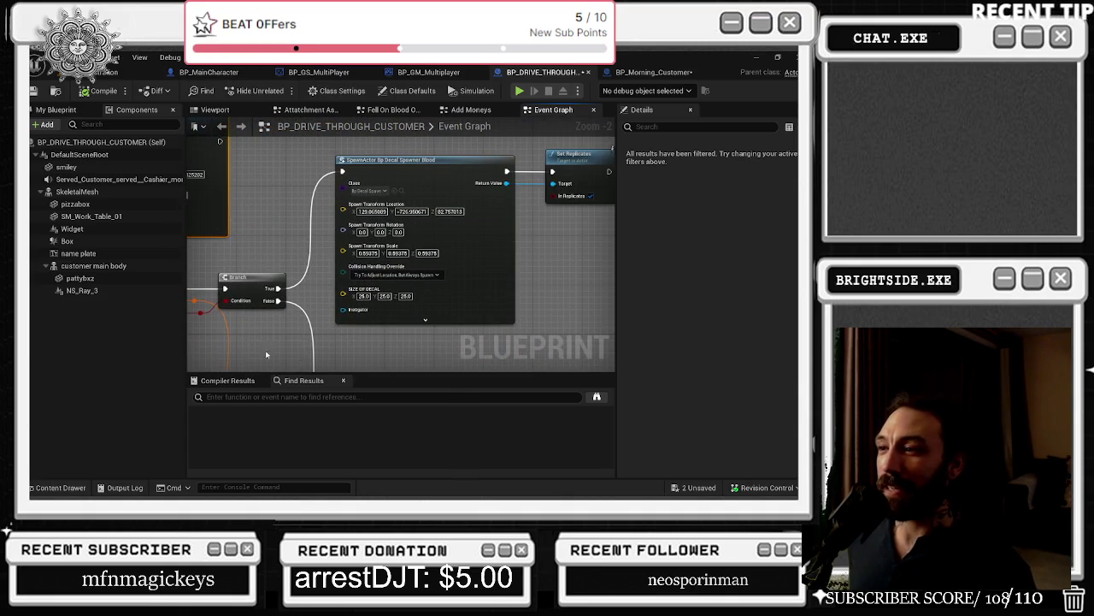
left_click(128, 73)
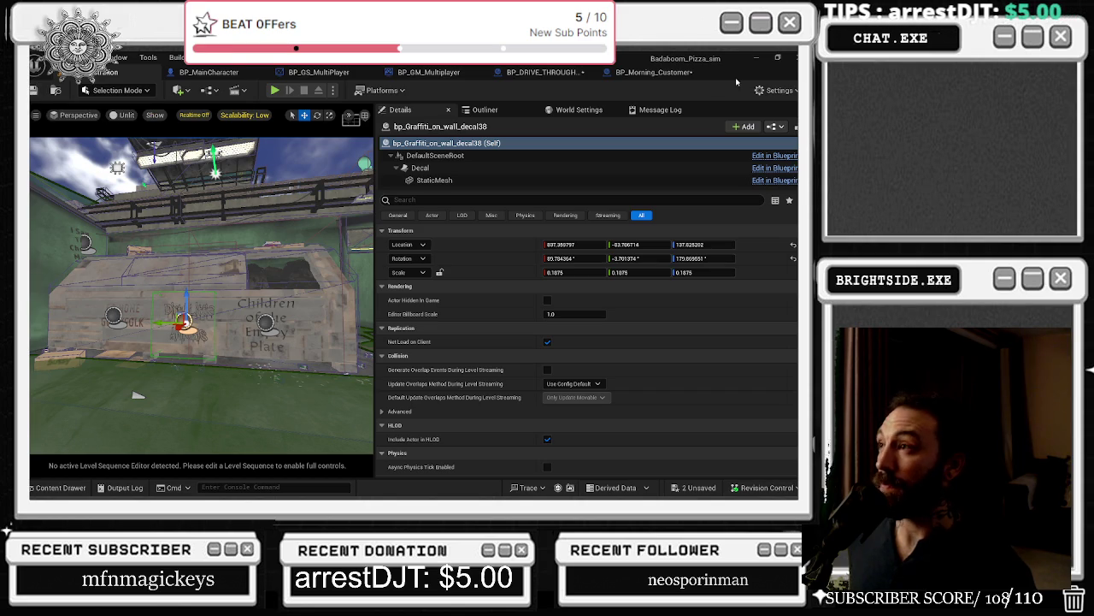
left_click(544, 72)
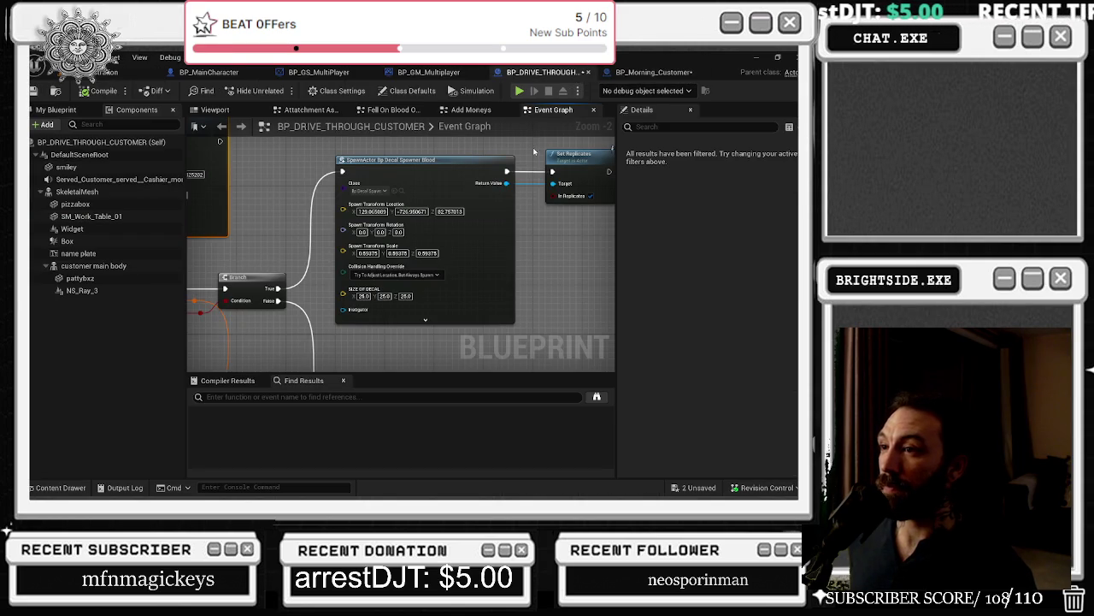
mouse_move(521, 168)
left_mouse_down()
mouse_move(614, 163)
mouse_move(599, 213)
mouse_move(547, 214)
left_mouse_up()
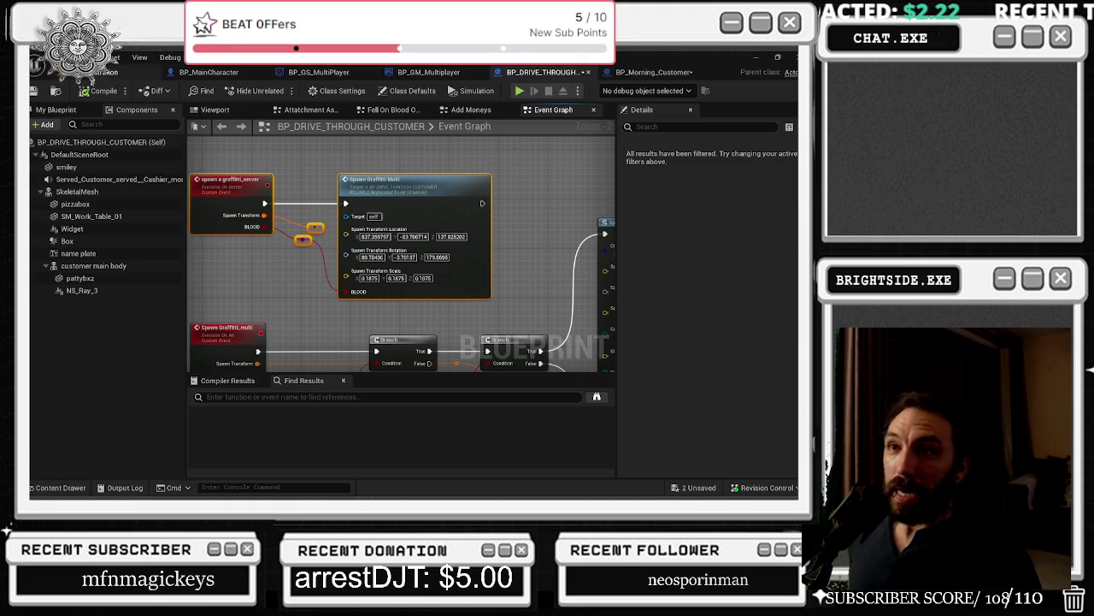
left_click(128, 71)
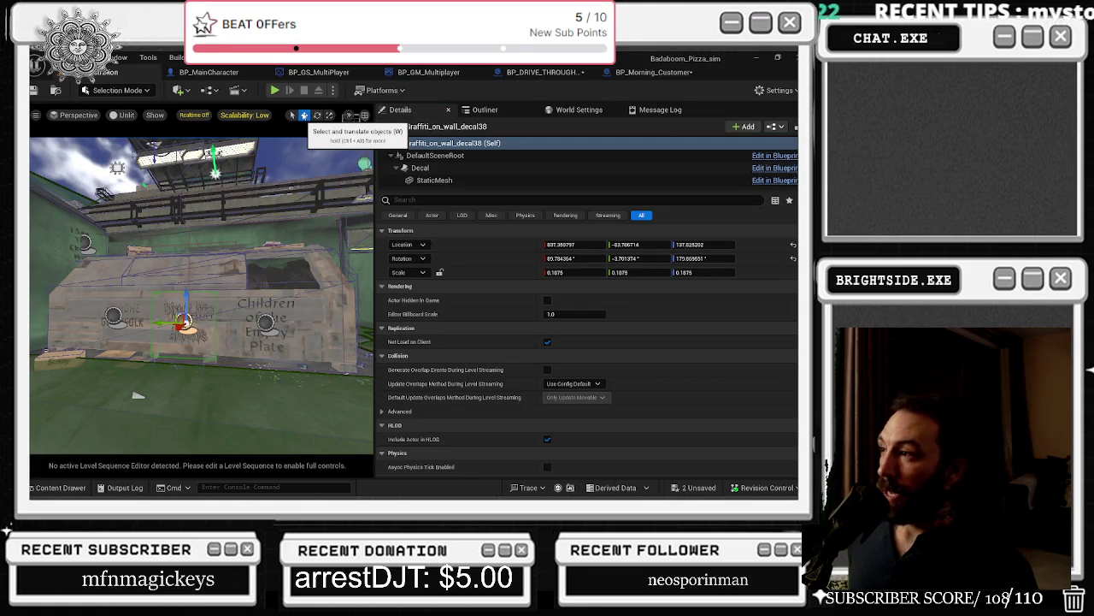
left_click(647, 76)
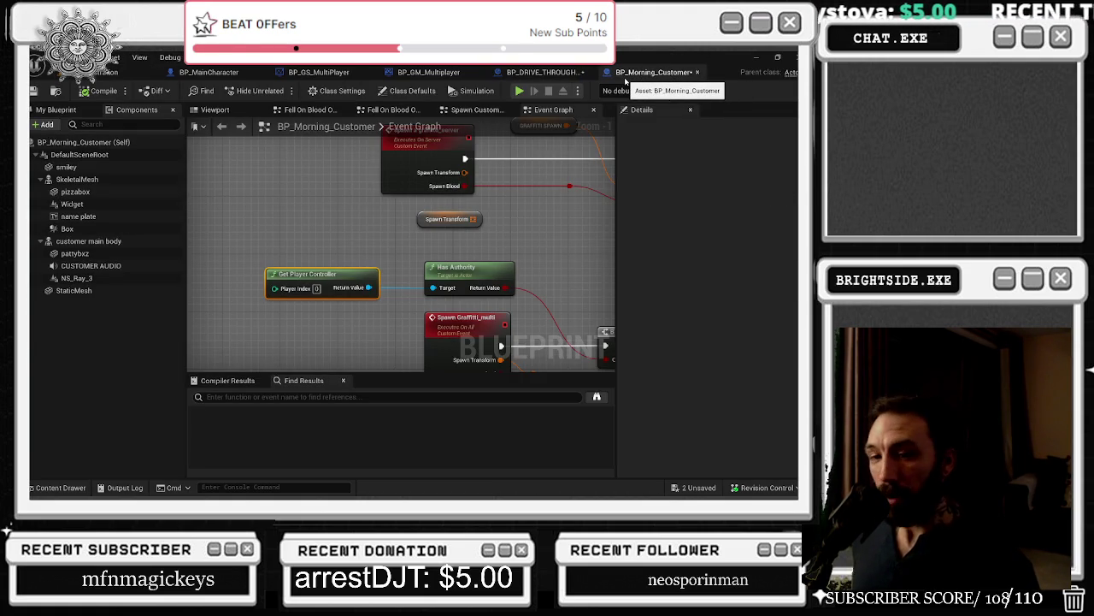
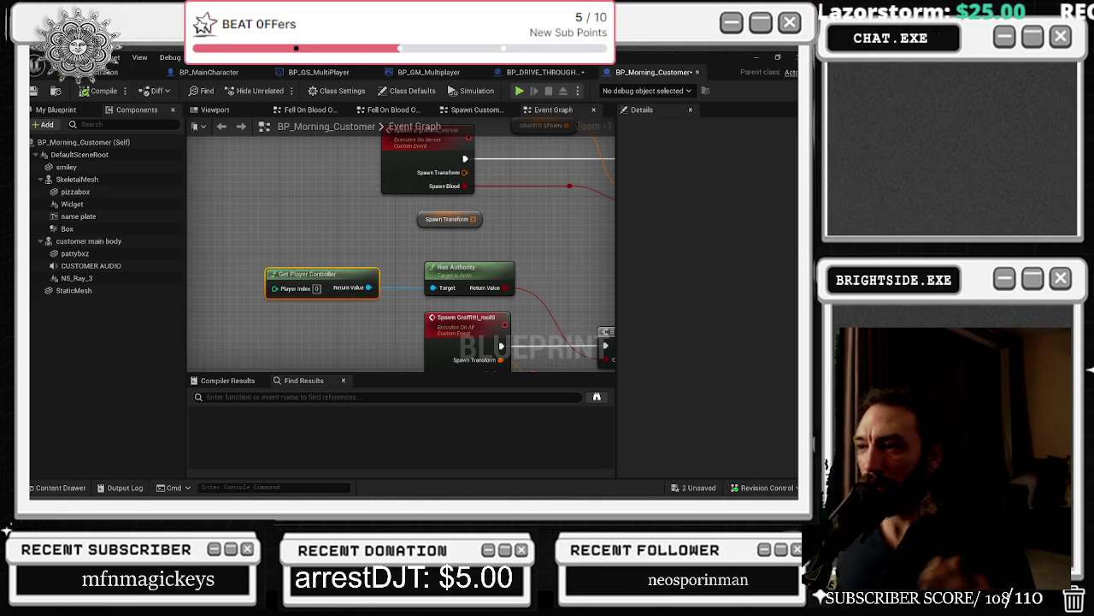
Step: Reposition the reroute nodes beside the spawn event in BP_DRIVE_THROUGH_CUSTOMER, save it, and return to the level
left_click_drag(537, 223, 440, 207)
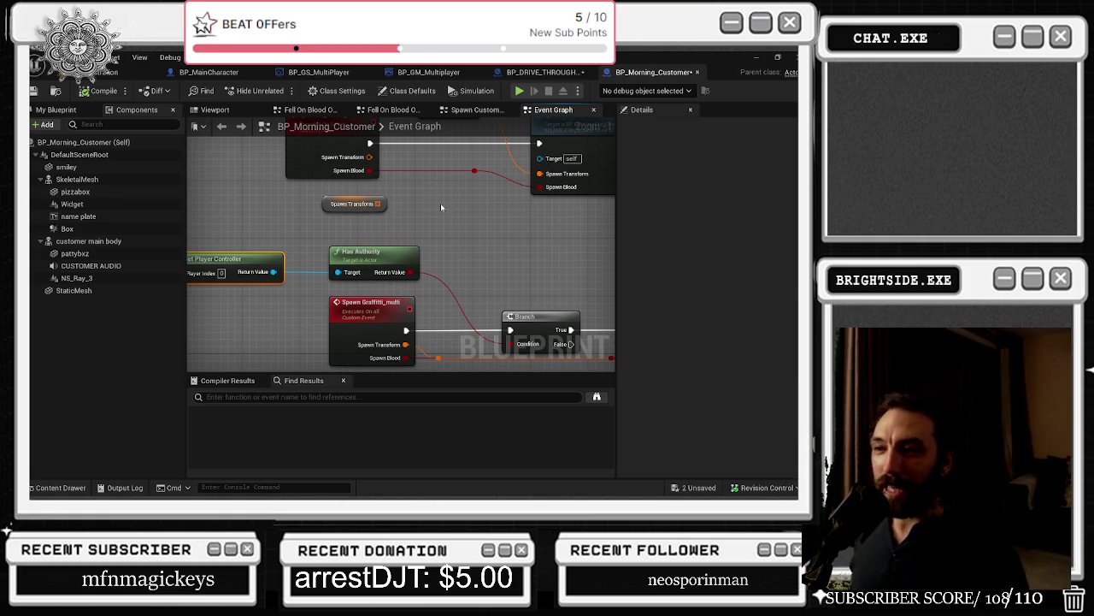
scroll(439, 184, "down", 3)
mouse_move(434, 182)
left_mouse_down()
mouse_move(339, 266)
mouse_move(377, 315)
mouse_move(367, 325)
left_mouse_up()
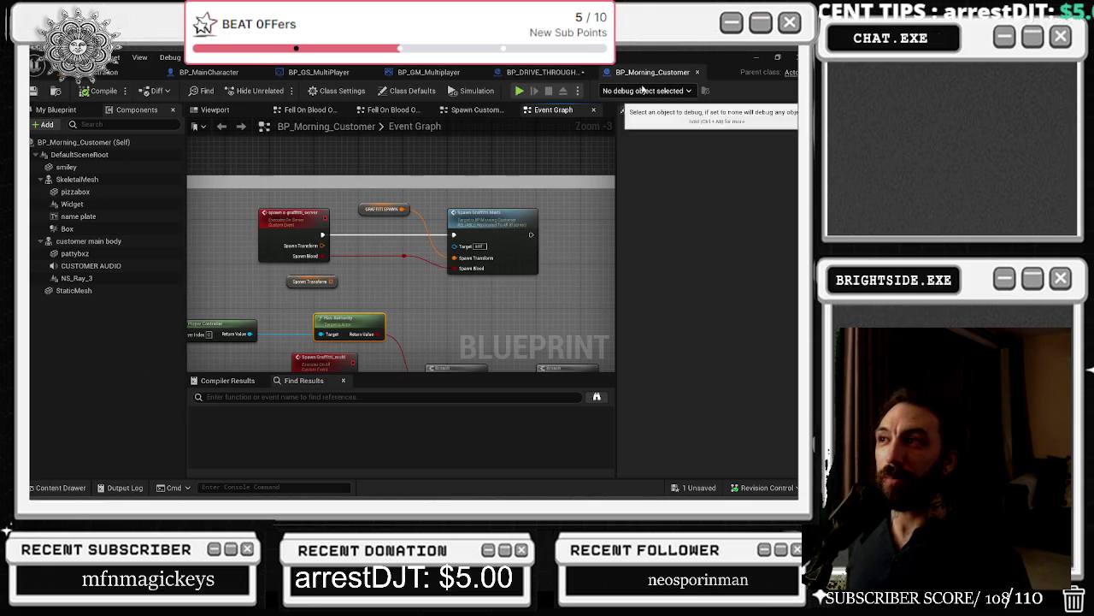
left_click(566, 77)
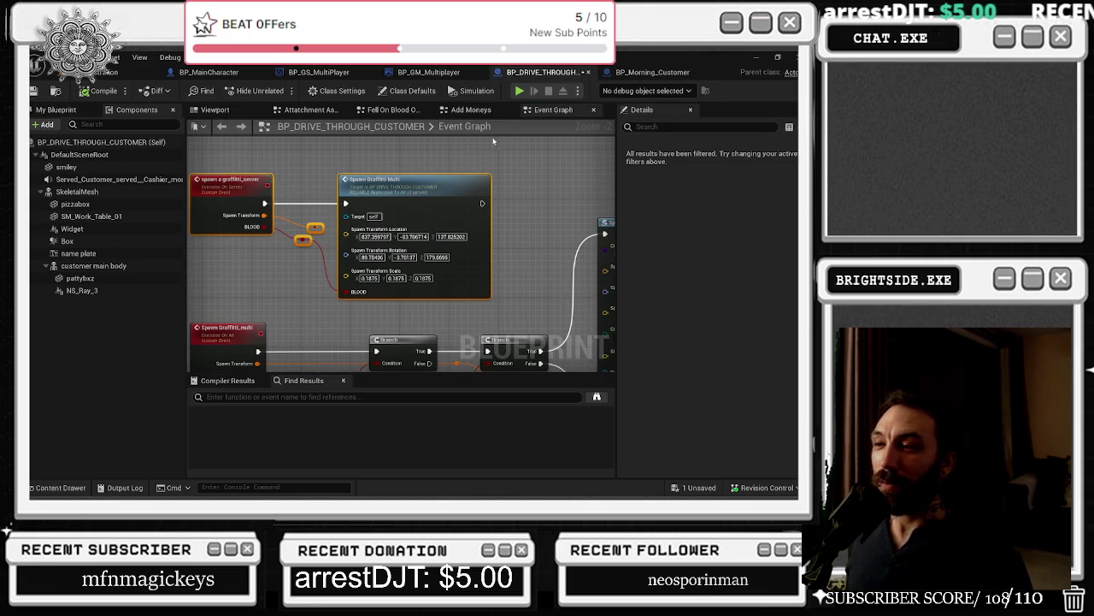
left_click_drag(290, 221, 326, 241)
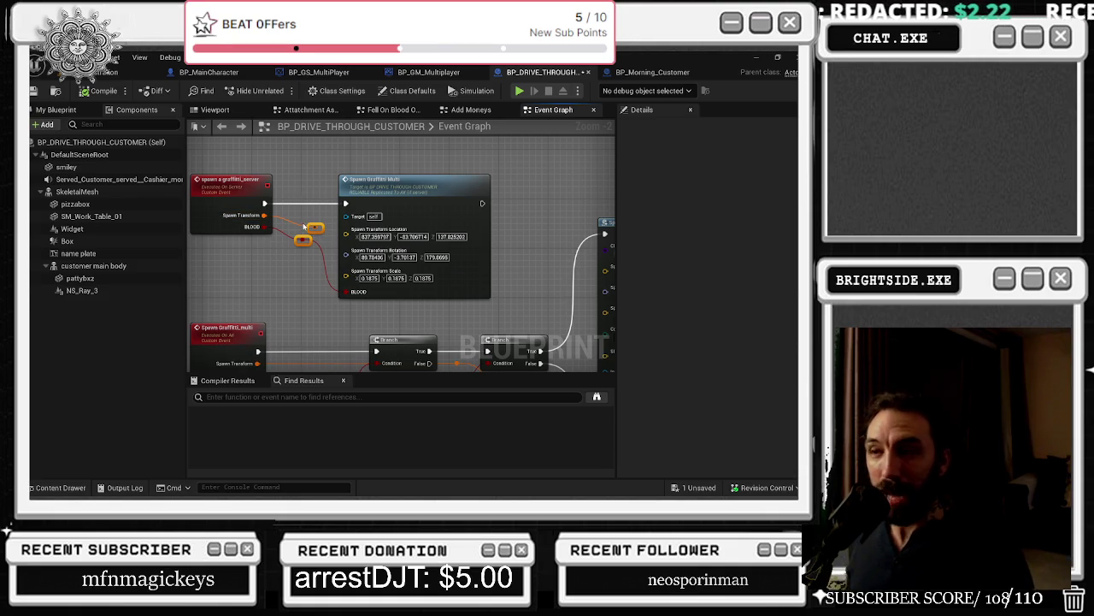
mouse_move(313, 240)
left_mouse_down()
mouse_move(326, 224)
mouse_move(304, 218)
left_mouse_up()
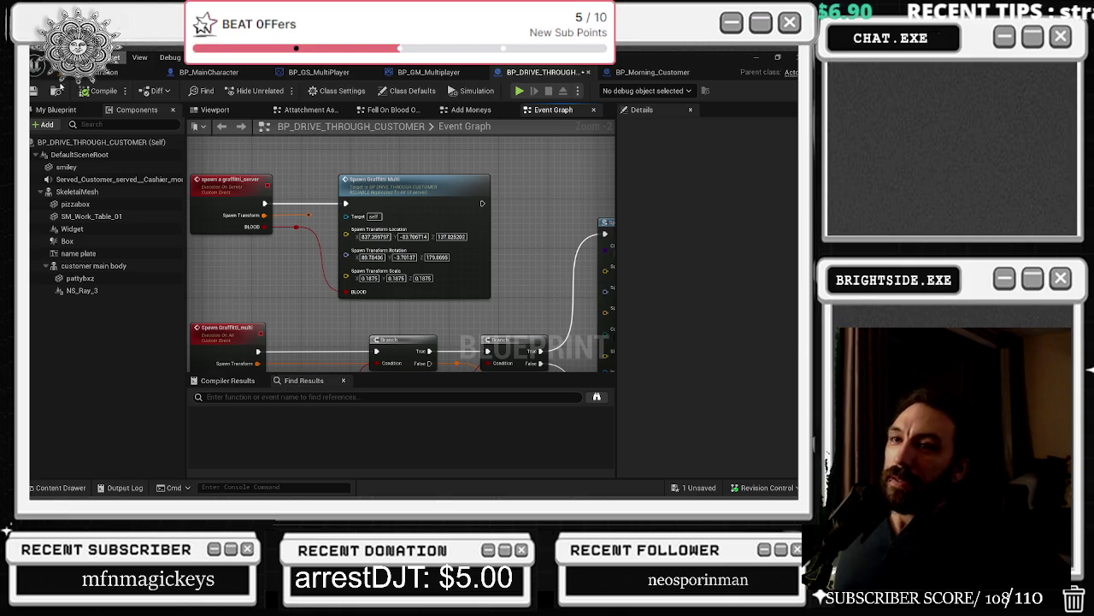
left_click(34, 91)
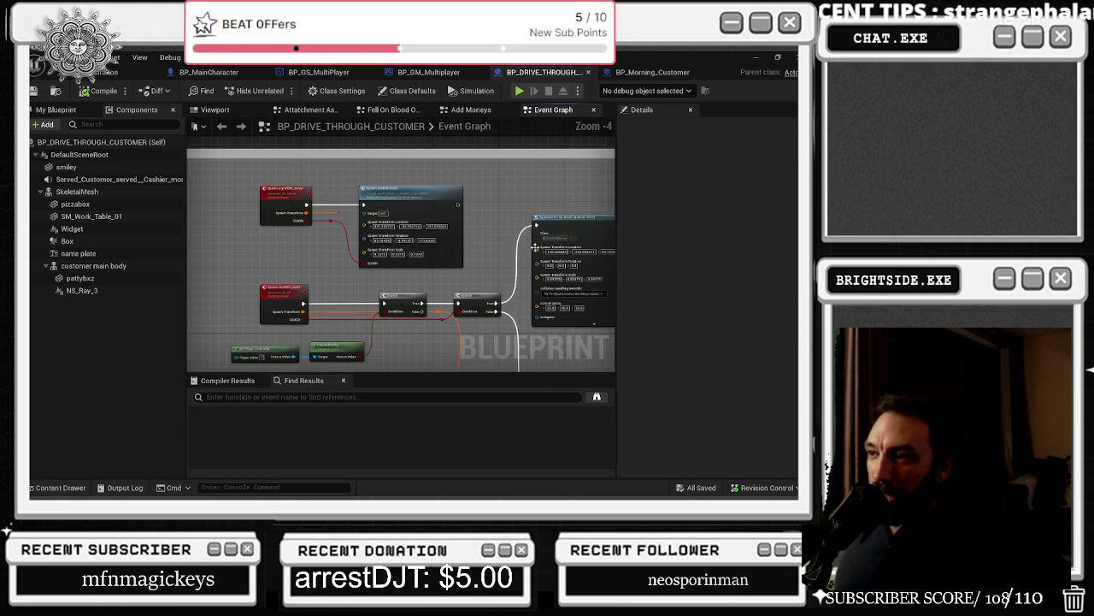
left_click(106, 73)
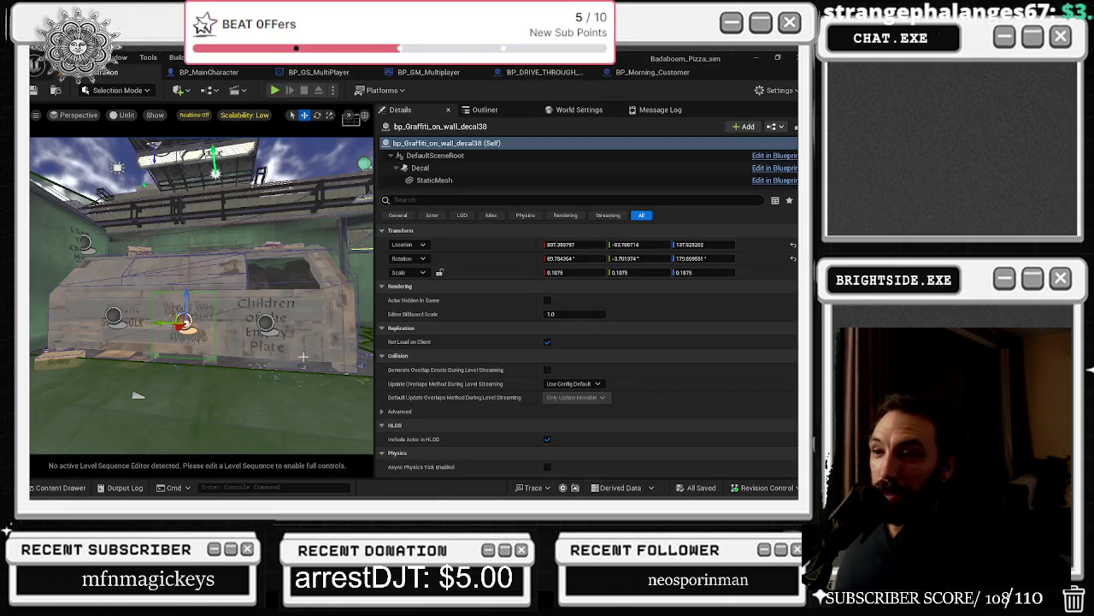
Step: Browse the graffiti-related graphs in BP_MainCharacter, BP_GS_MultiPlayer and BP_GM_Multiplayer
left_click(221, 72)
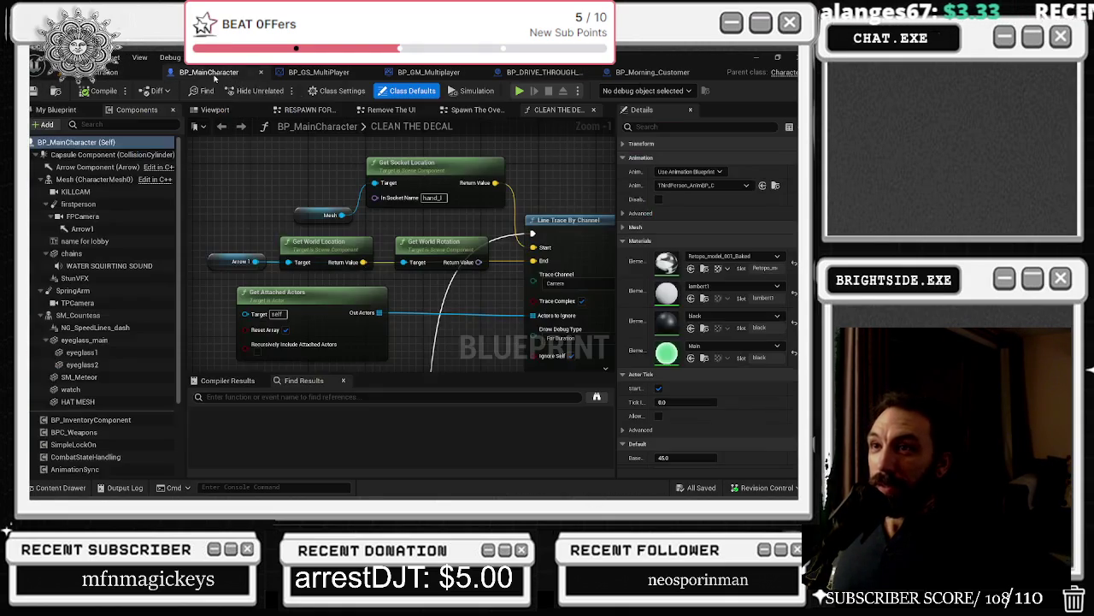
left_click_drag(308, 223, 230, 228)
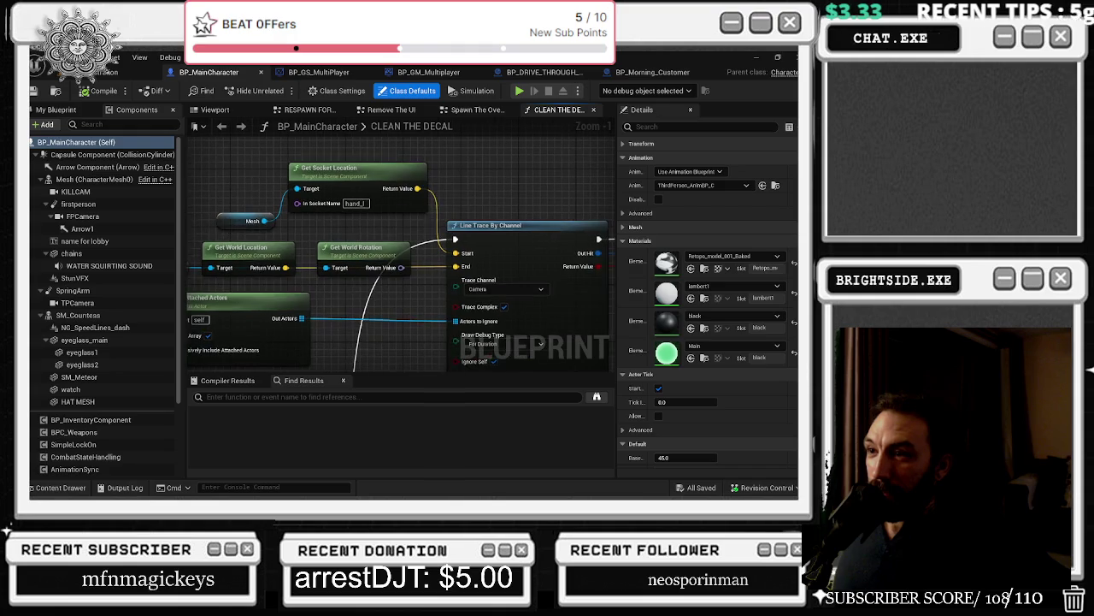
left_click(318, 72)
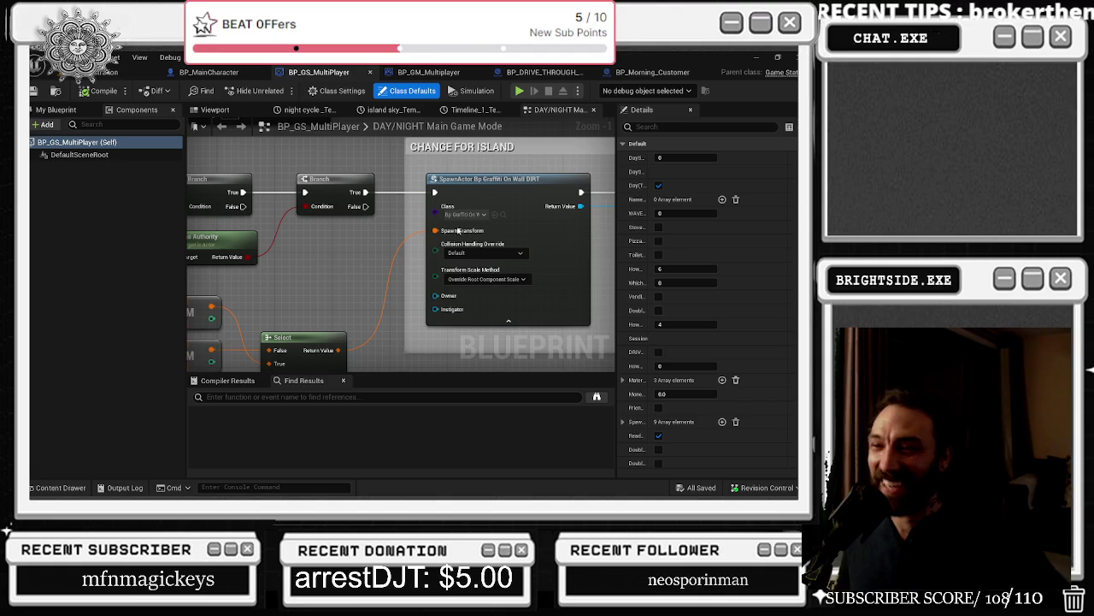
left_click(426, 73)
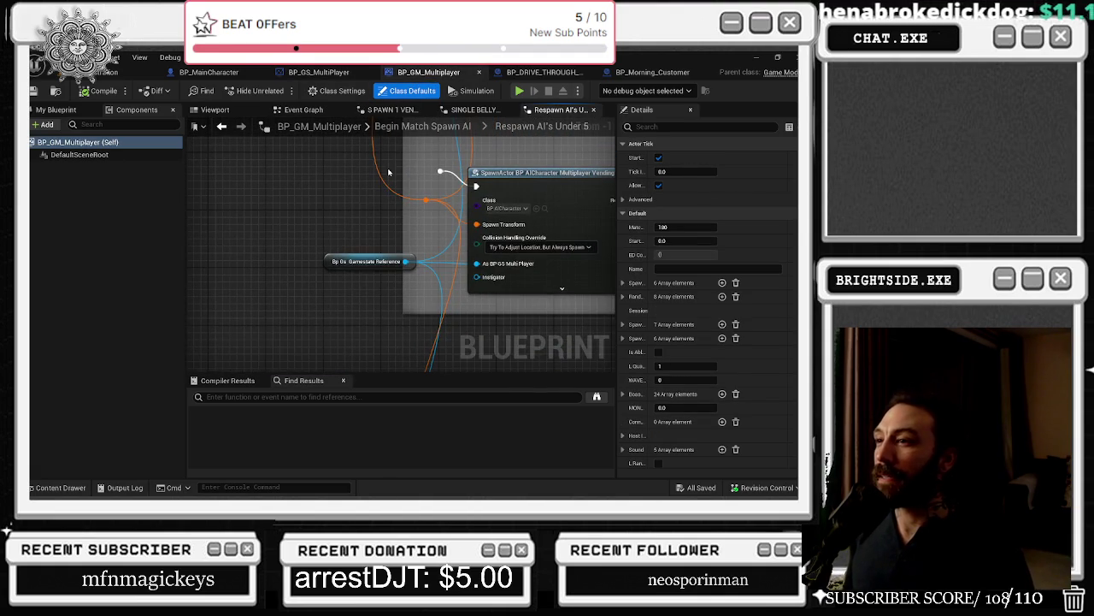
scroll(368, 208, "down", 5)
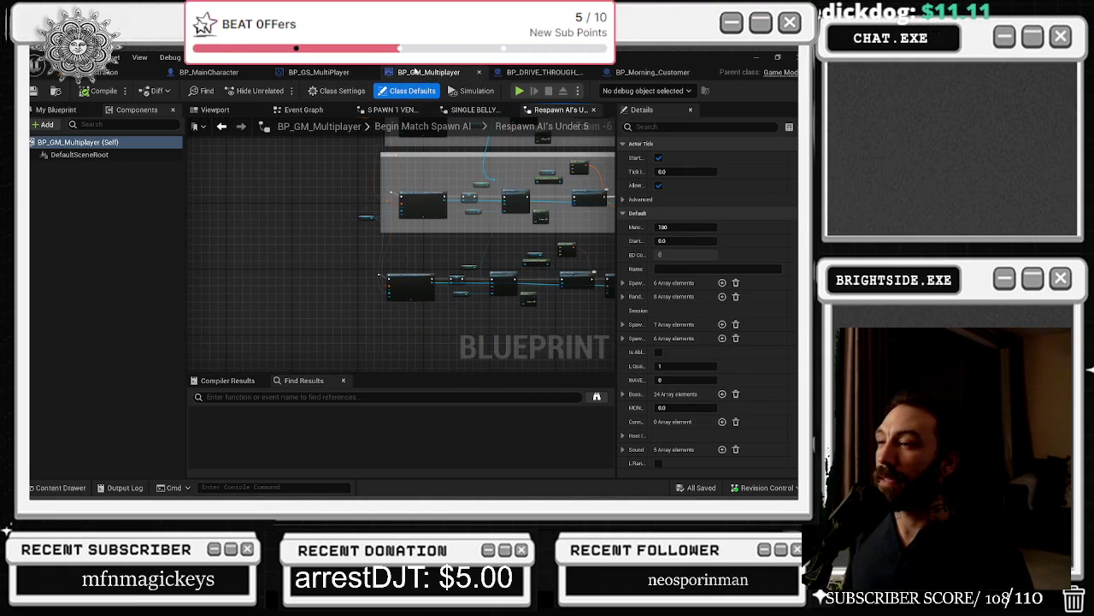
Step: Return to BP_Morning_Customer and bring up the Spawn Transform pin's options on Spawn Graffiti Multi
left_click(535, 74)
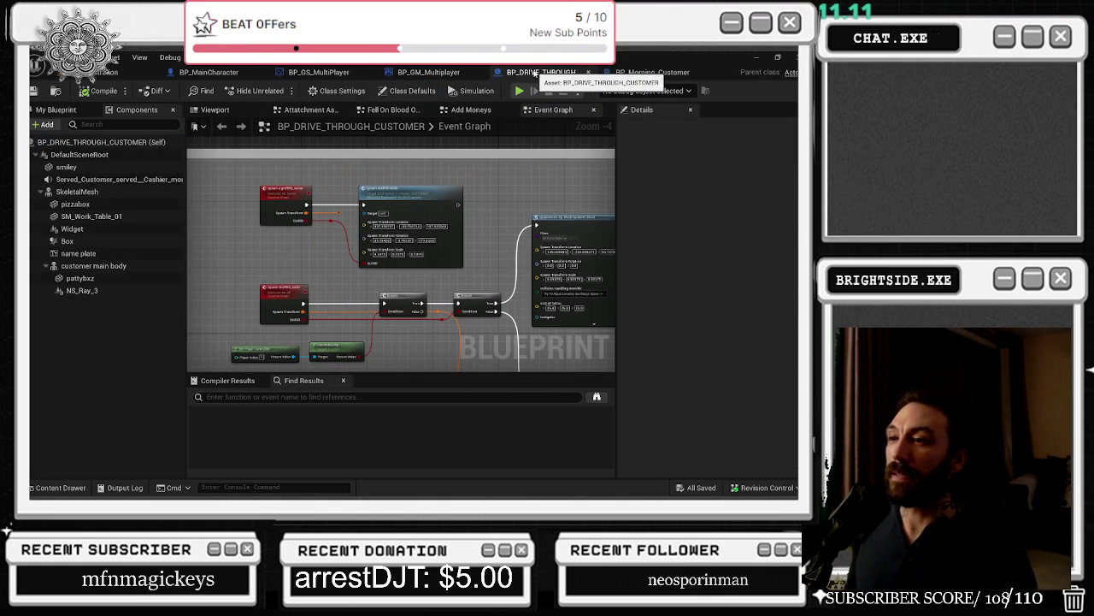
scroll(433, 219, "up", 1)
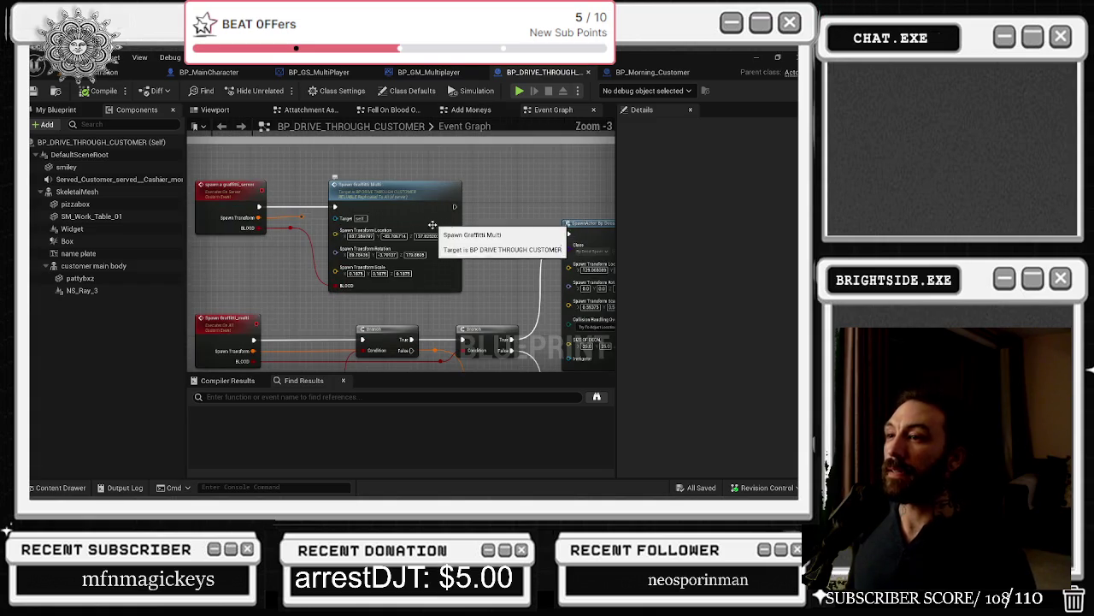
left_click(655, 73)
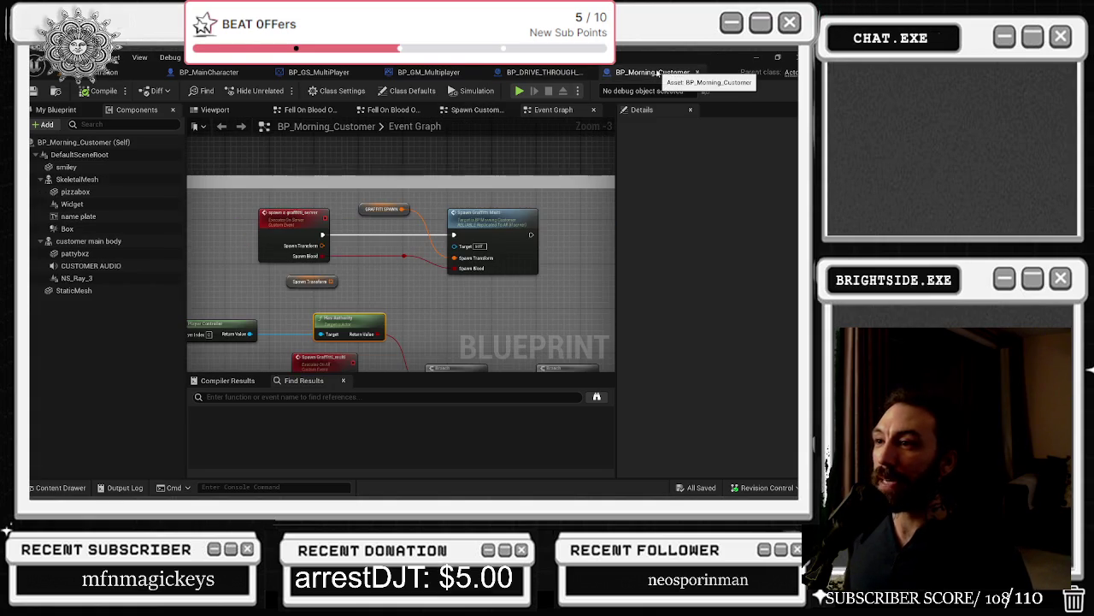
scroll(526, 231, "up", 2)
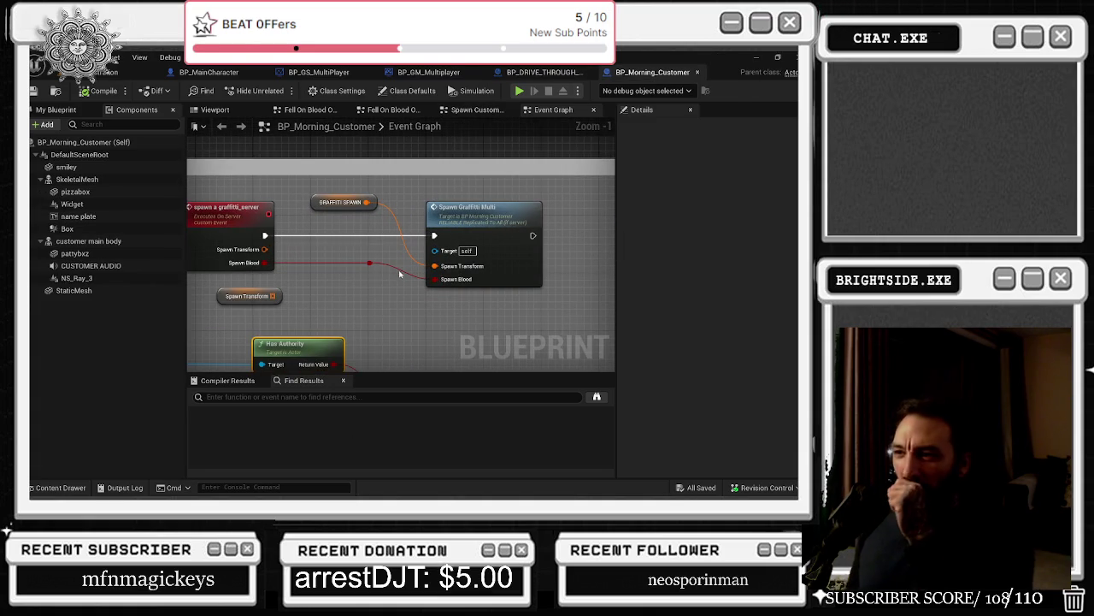
right_click(446, 271)
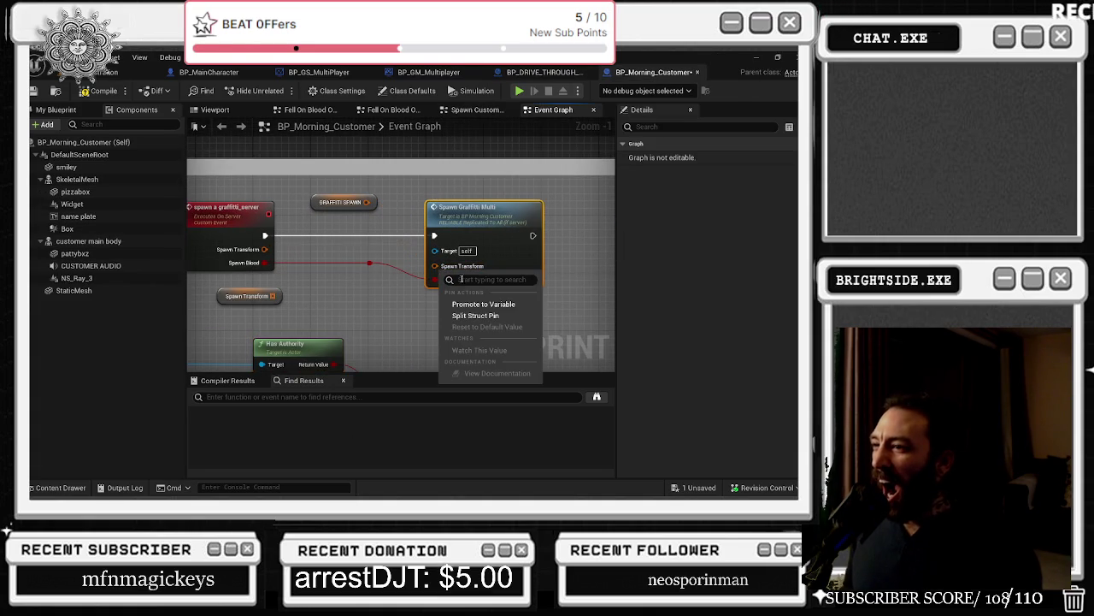
Step: Split the Spawn Transform pin and match its location values to the drive-through customer's
left_click(492, 316)
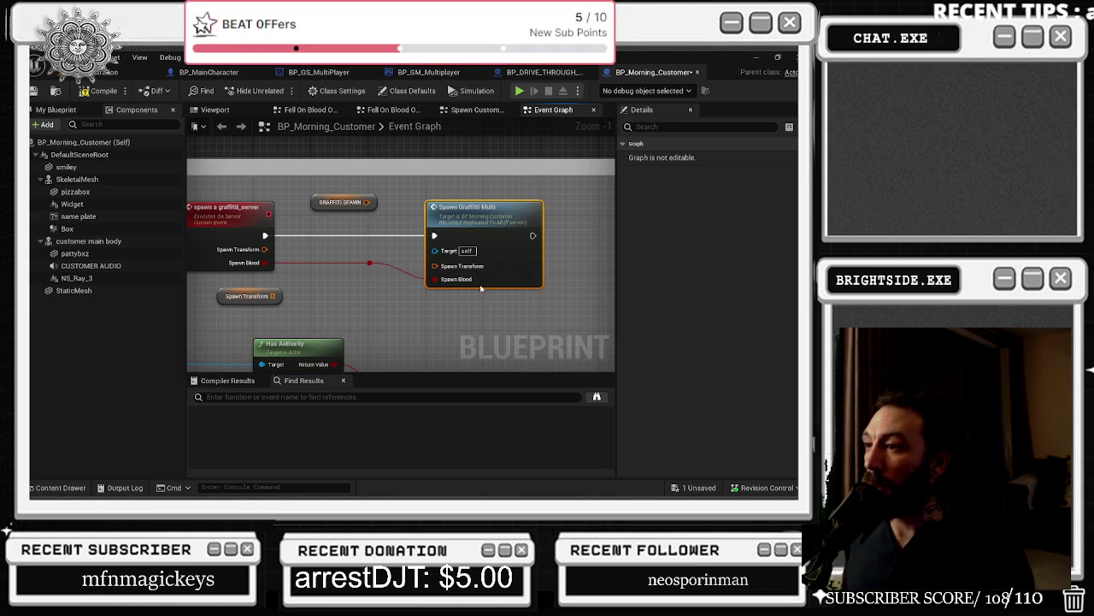
scroll(481, 289, "up", 1)
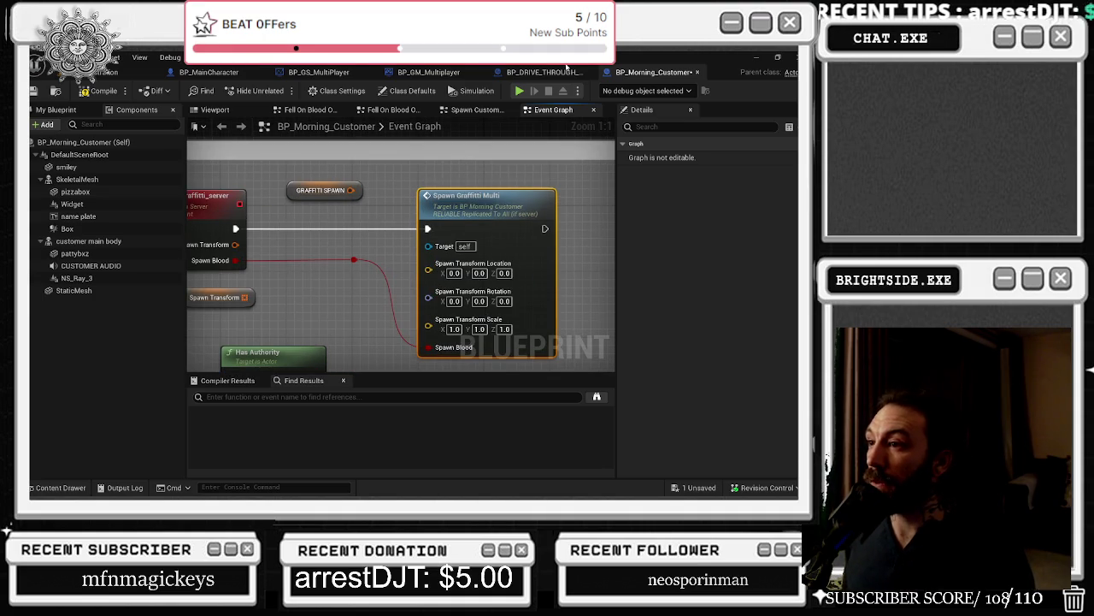
left_click(547, 72)
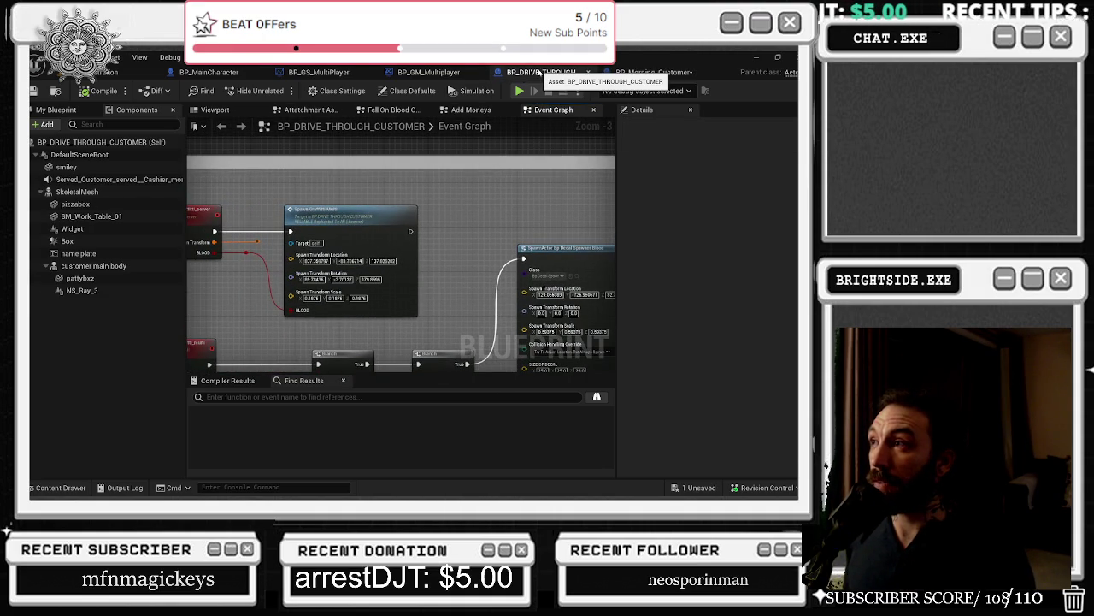
left_click(316, 261)
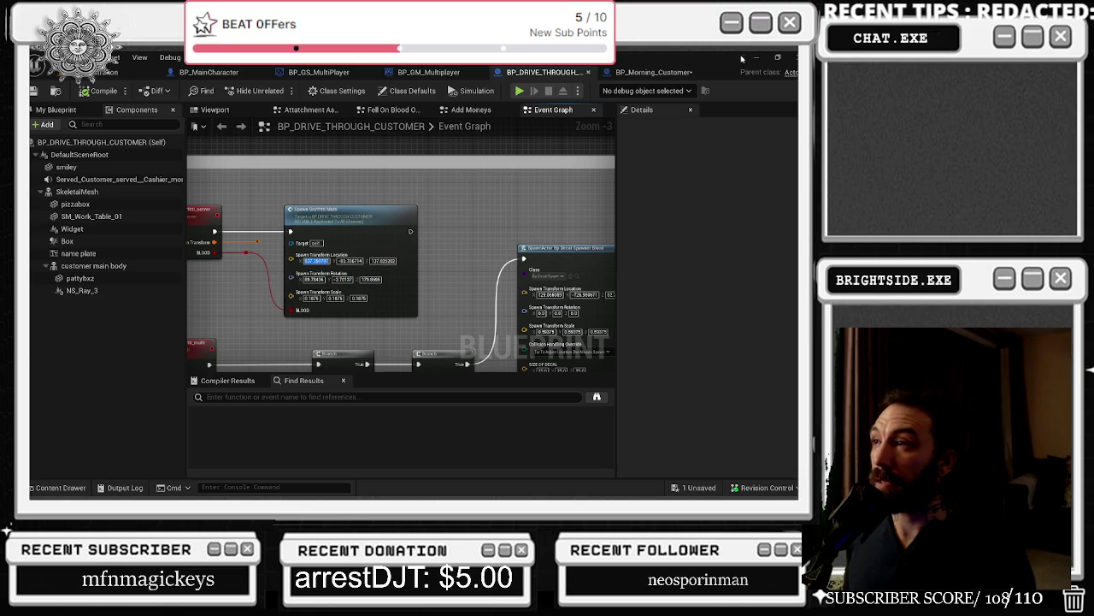
left_click(654, 72)
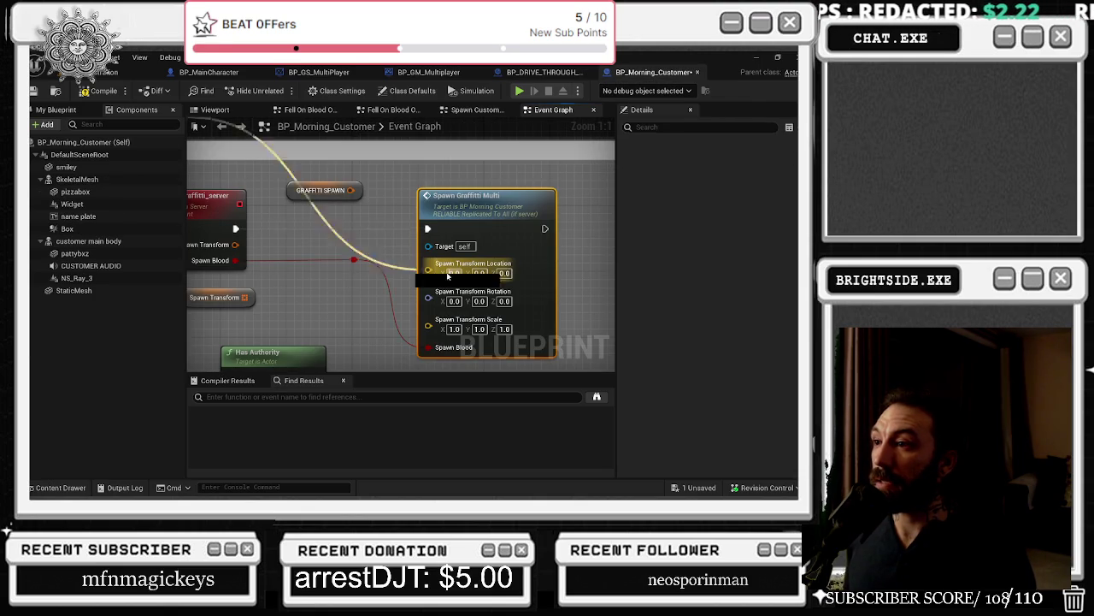
left_click(544, 71)
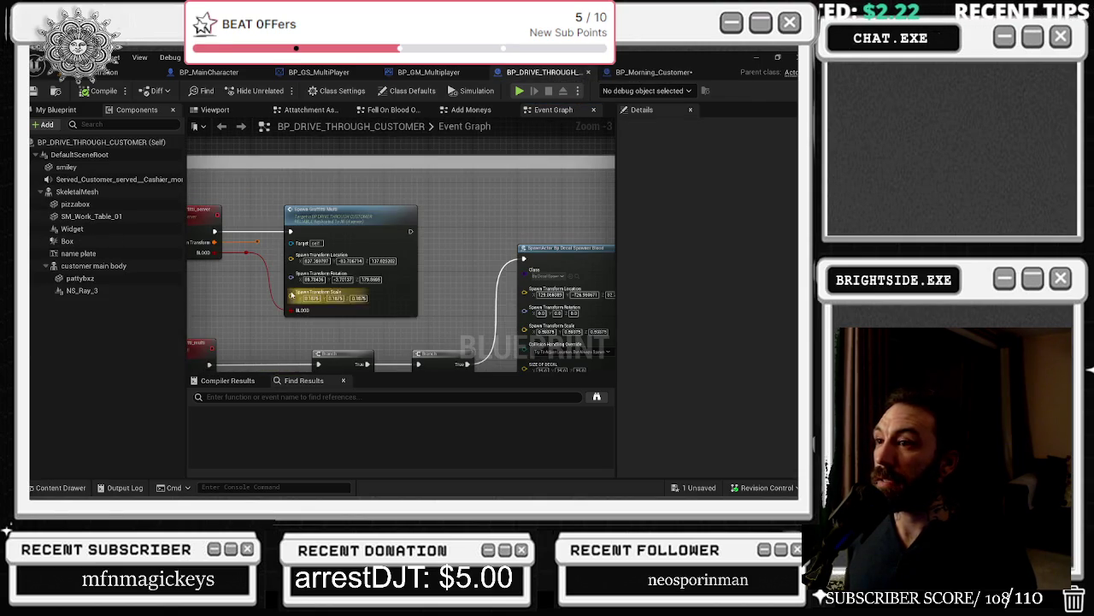
left_click(654, 72)
left_click(509, 273)
Step: Match the spawn rotation values to the drive-through customer, with rotation Z 179.8695
left_click(543, 72)
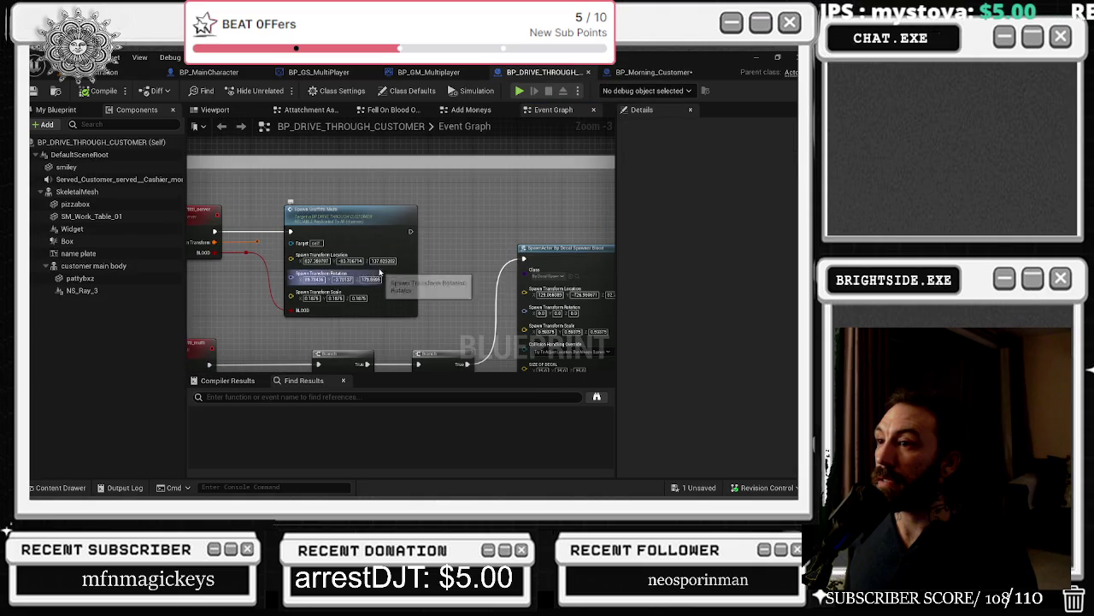
left_click(654, 72)
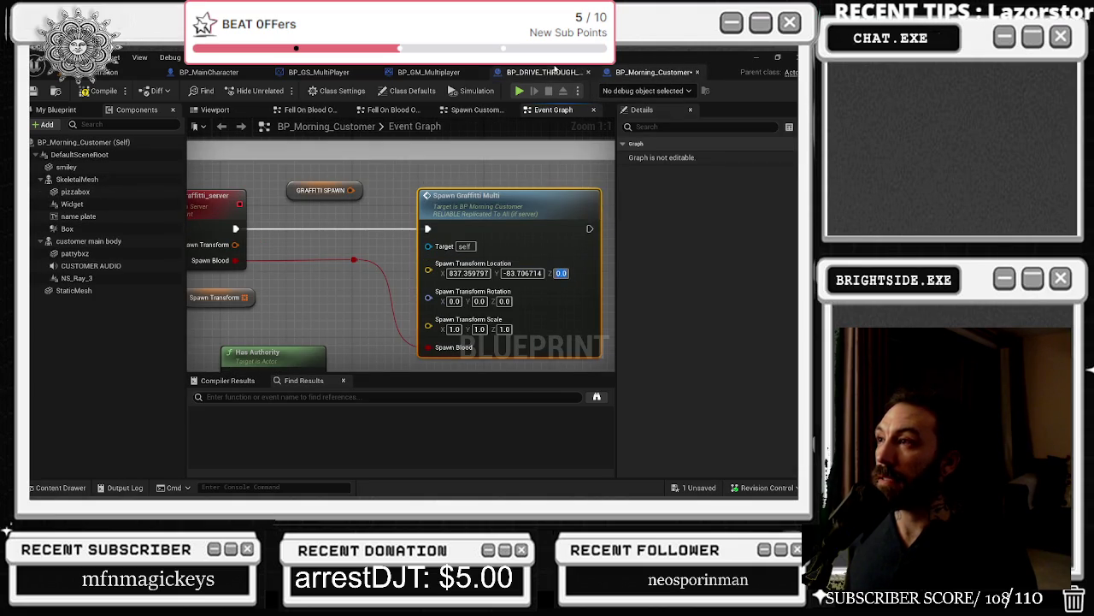
left_click(548, 73)
left_click(314, 279)
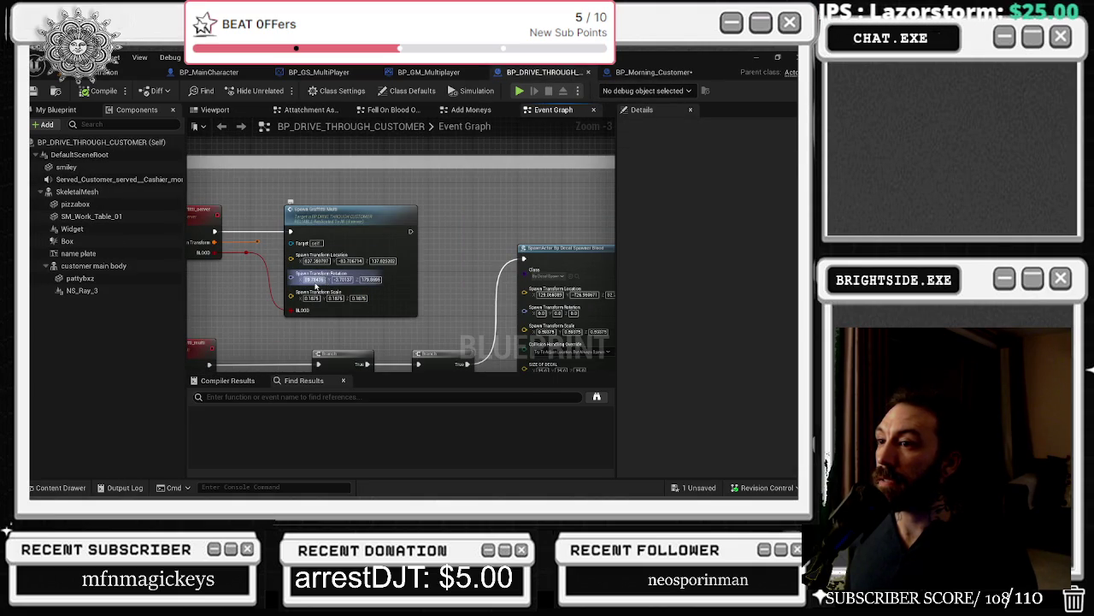
left_click(654, 72)
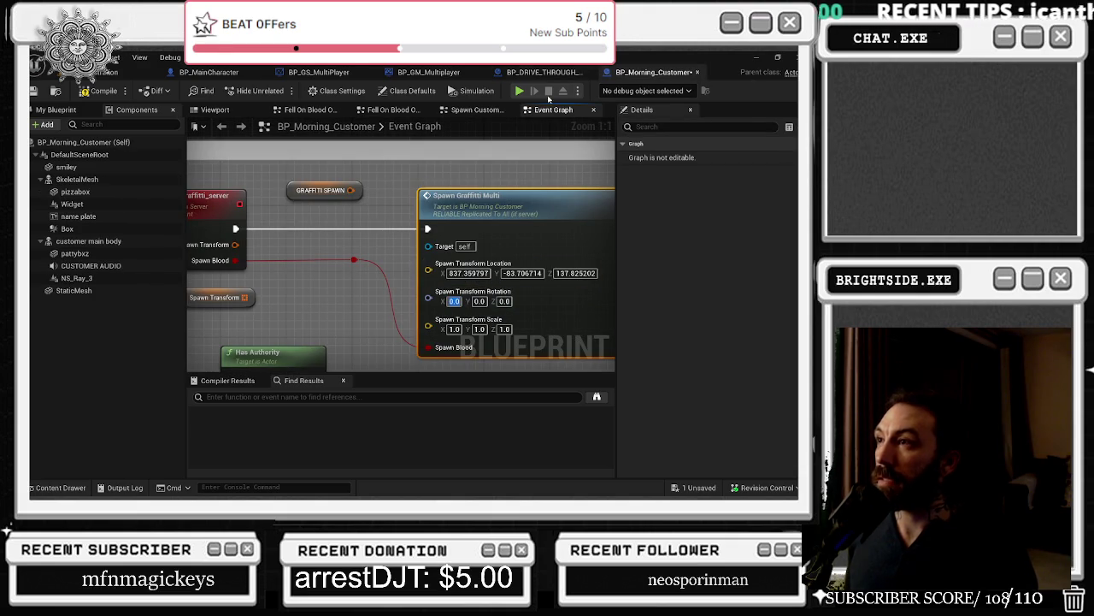
left_click(543, 71)
left_click(342, 279)
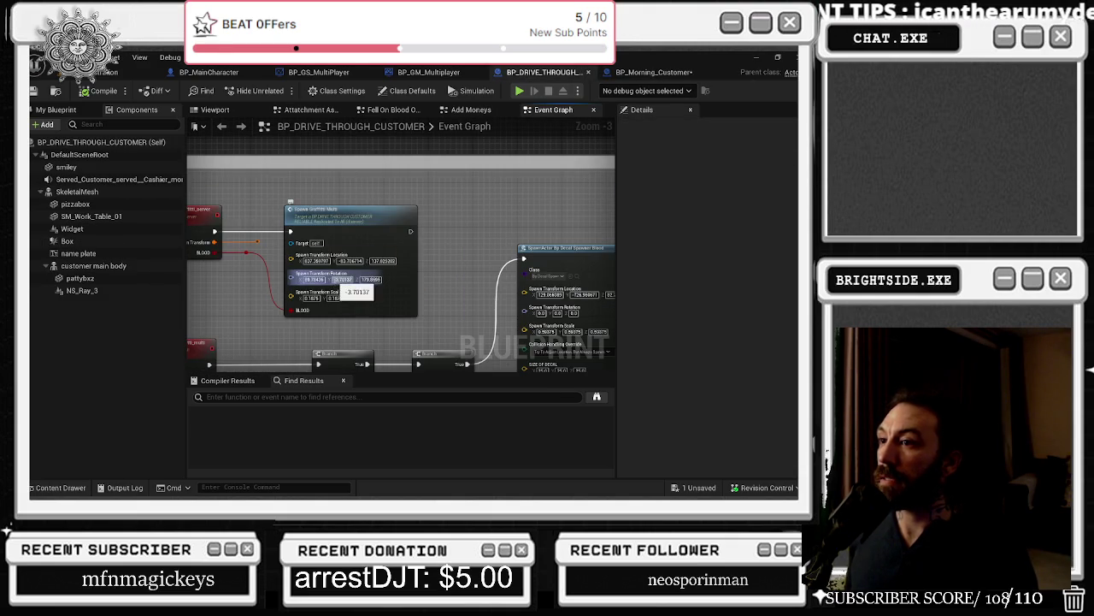
left_click(645, 74)
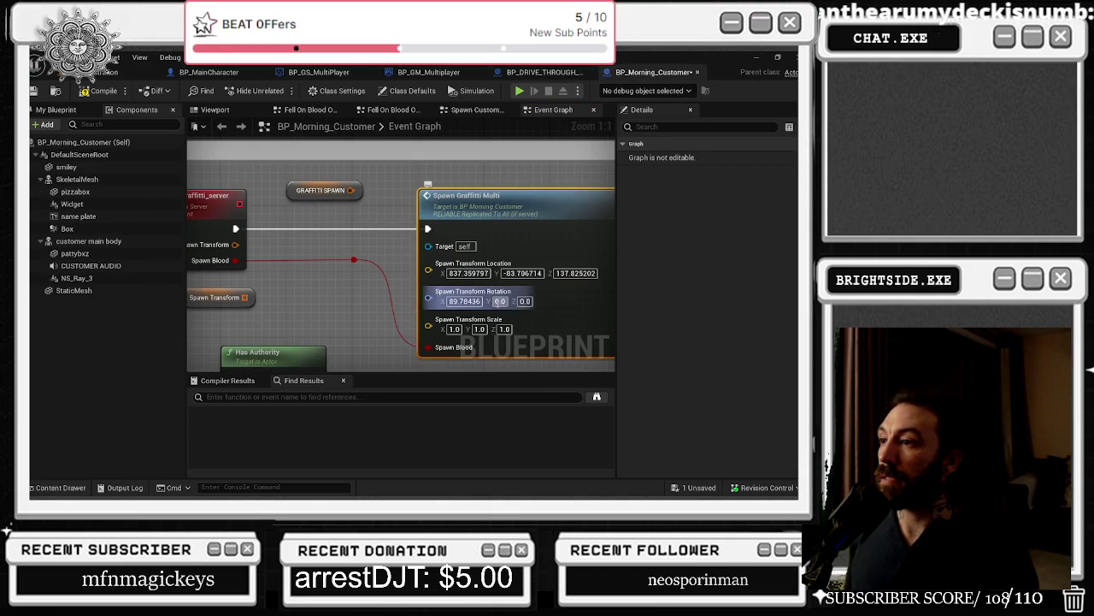
left_click(562, 75)
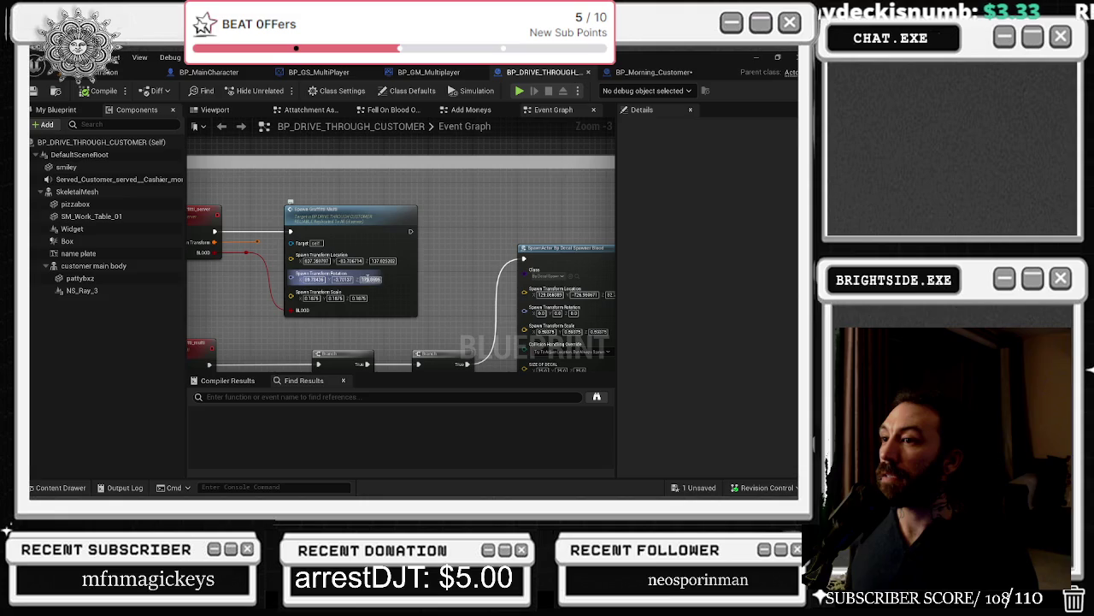
left_click(647, 72)
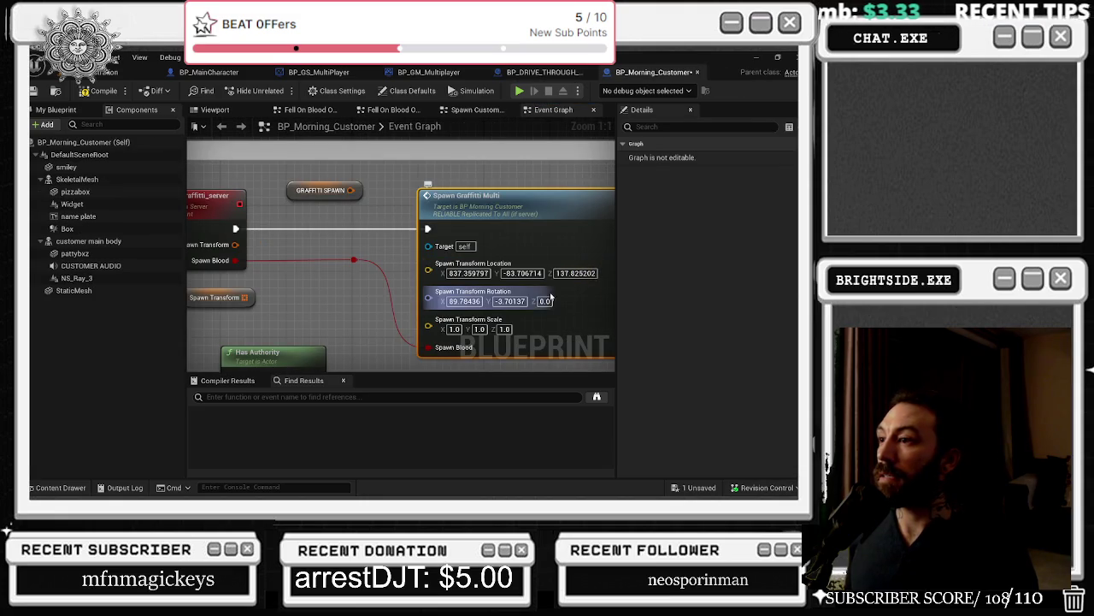
left_click_drag(544, 301, 519, 330)
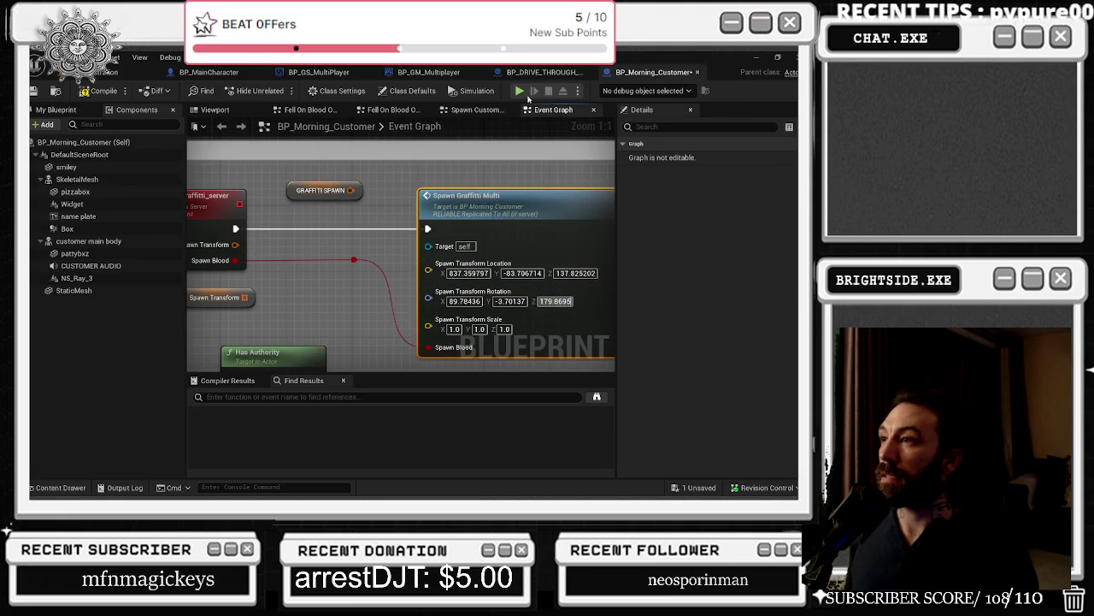
Step: Set the Spawn Transform scale X, Y and Z to 0.1875, copied from the drive-through customer
left_click(539, 72)
left_click(310, 298)
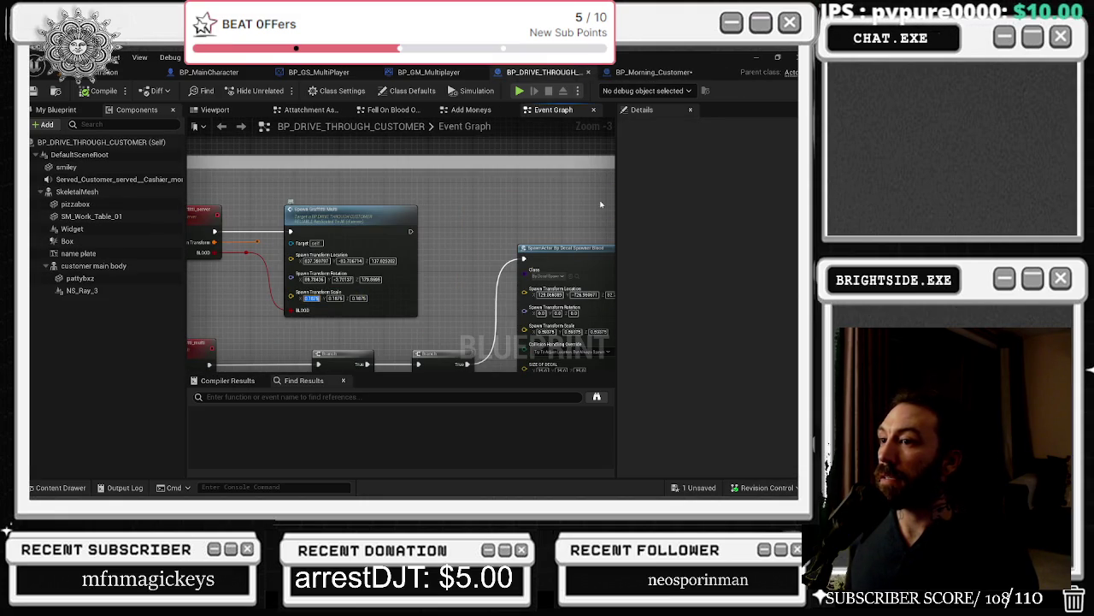
left_click(681, 70)
left_click(454, 329)
type("0.1875")
key("Return")
type("0.1875")
key("Return")
left_click(530, 329)
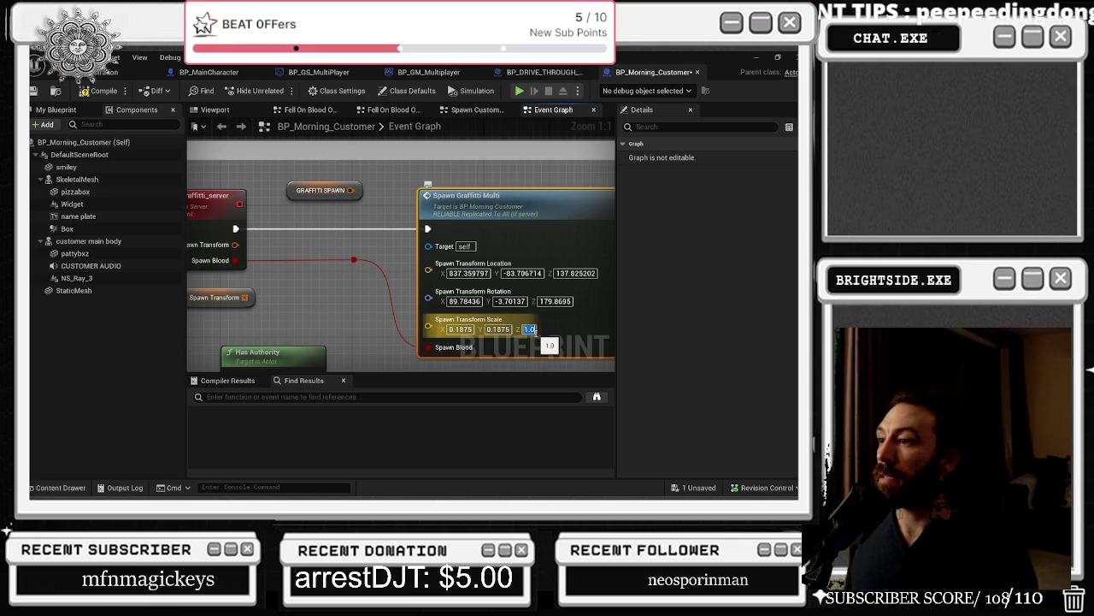
type("0.1875")
key("Return")
left_click(329, 303)
scroll(377, 282, "down", 2)
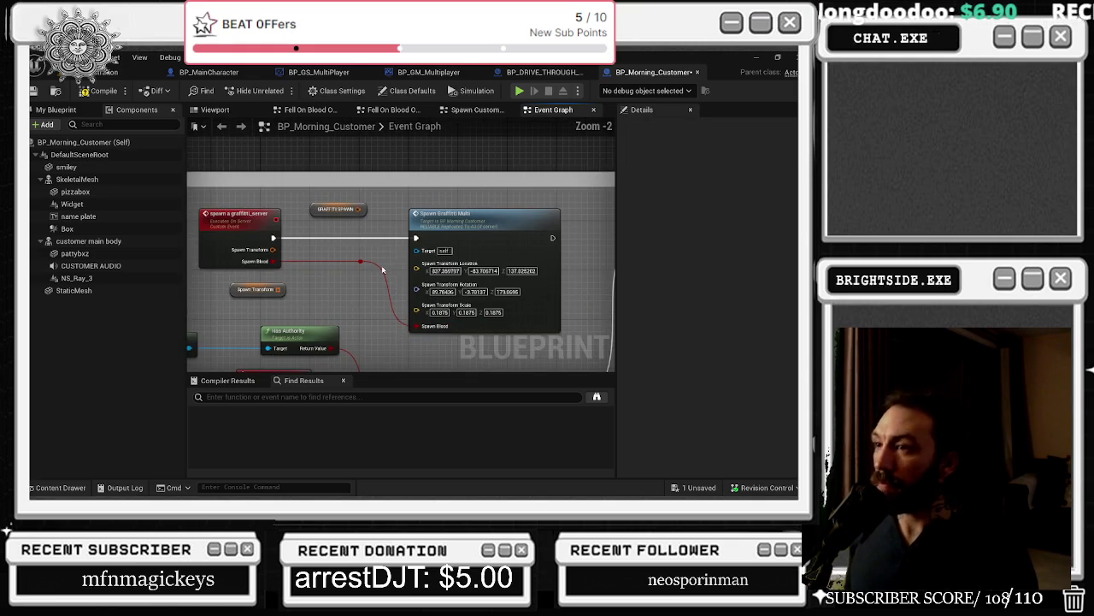
Step: Compile and save BP_Morning_Customer, save the map, and start a Play-in-Editor test
left_click(100, 91)
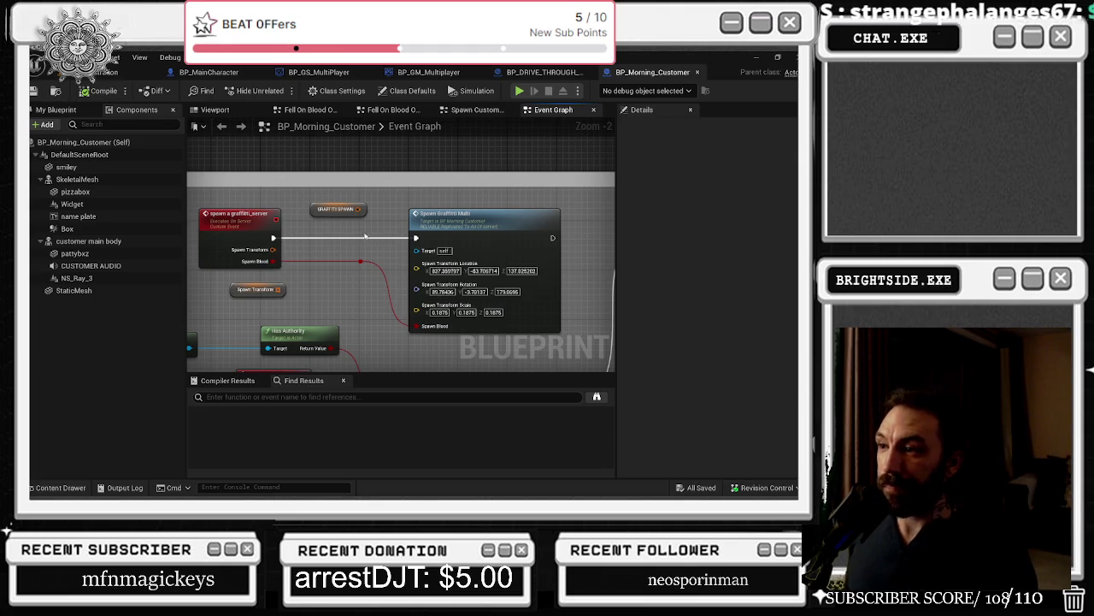
left_click(128, 71)
left_click(35, 90)
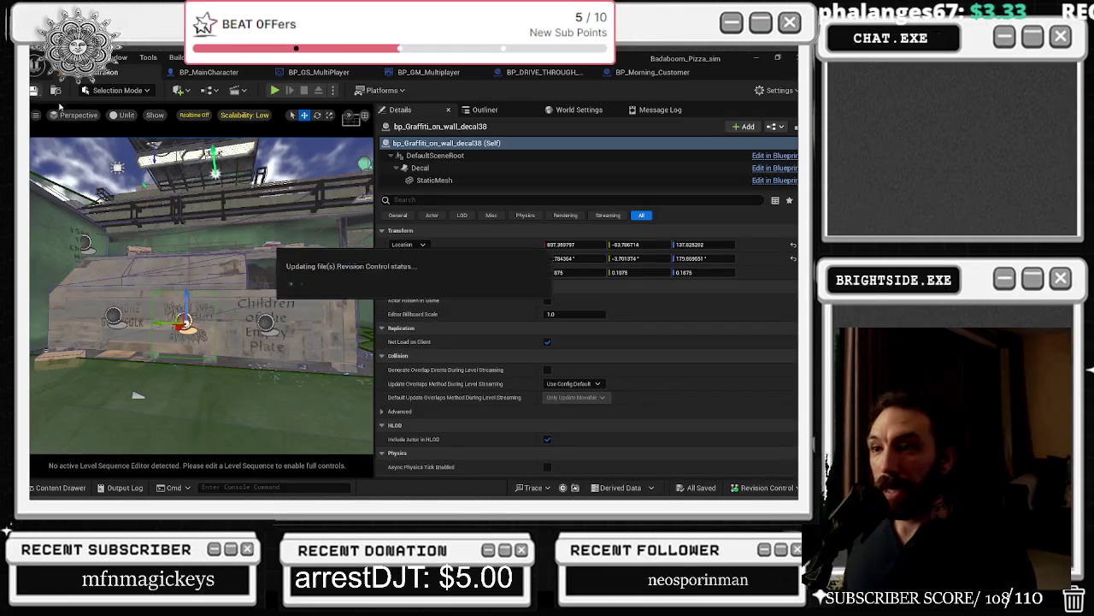
key("alt+p")
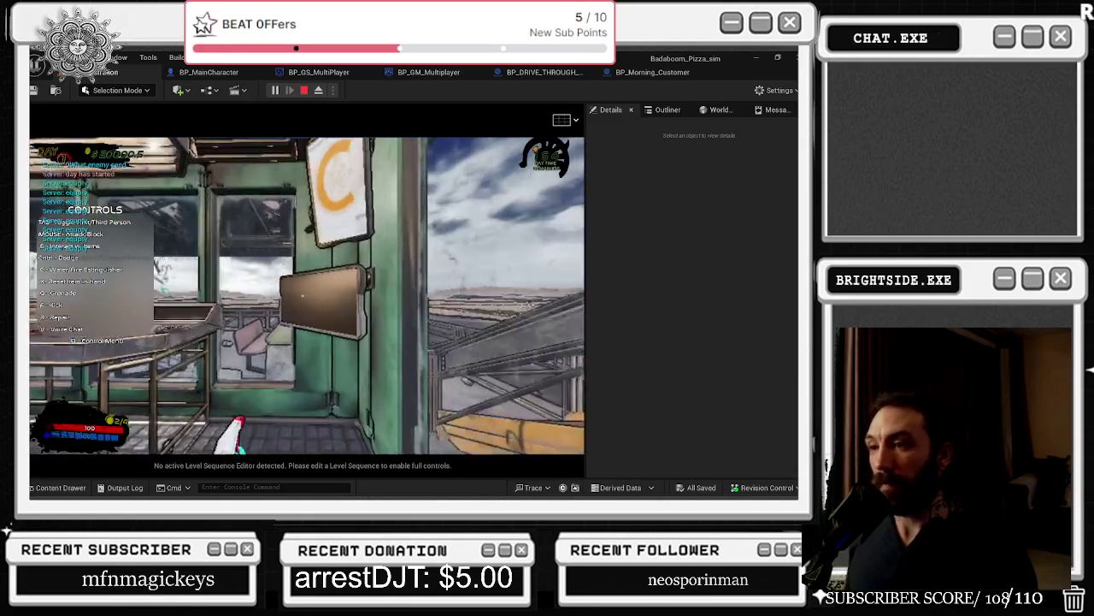
Step: In play, open and close the build menu and the shop items checklist
key("e")
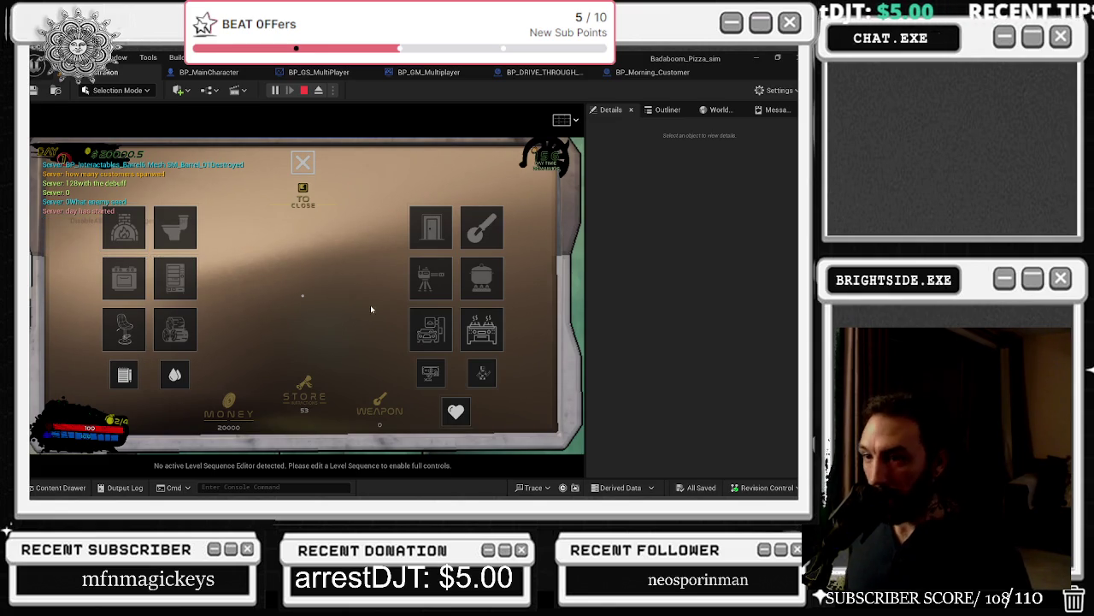
left_click(124, 374)
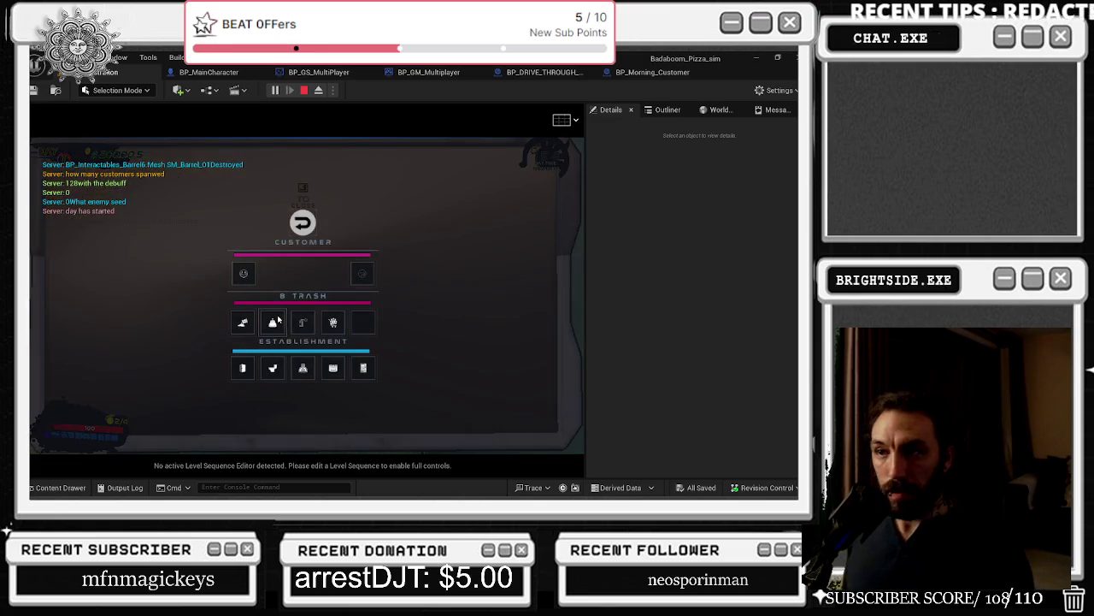
key("Tab")
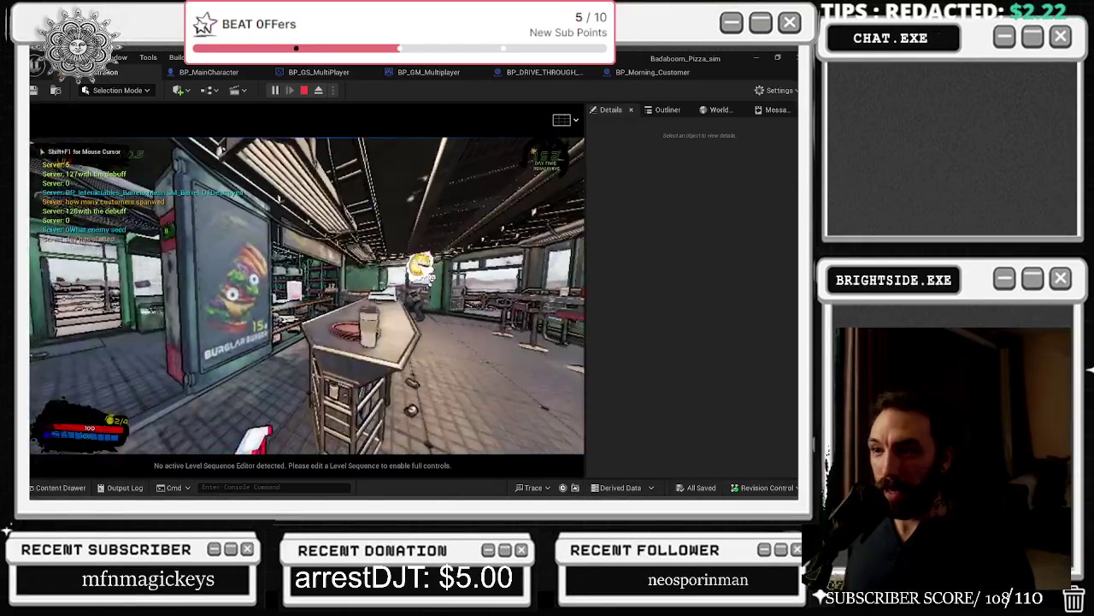
key("w")
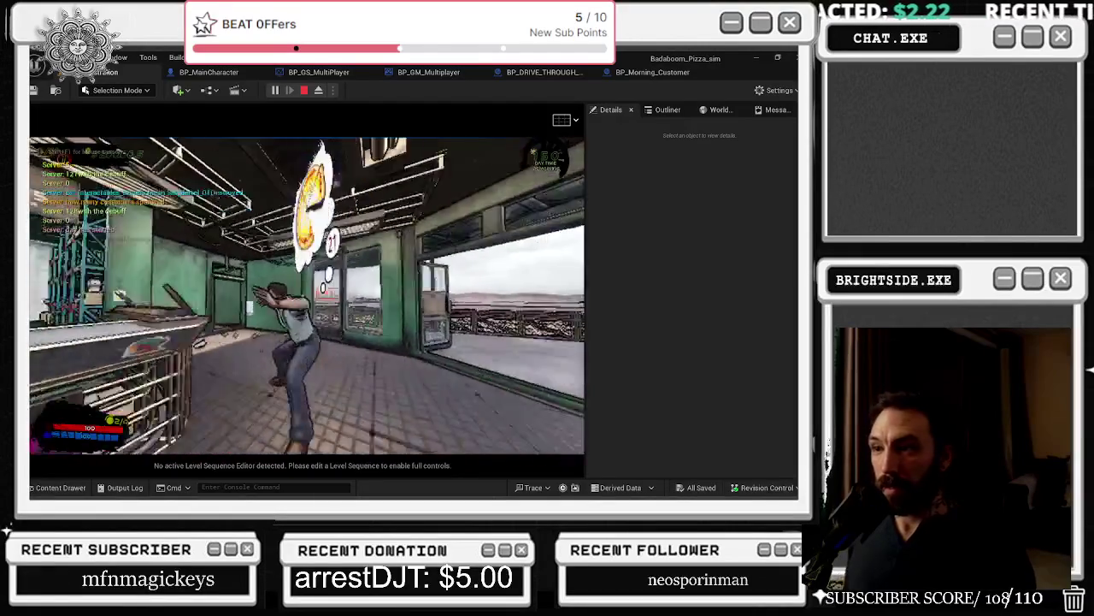
key("e")
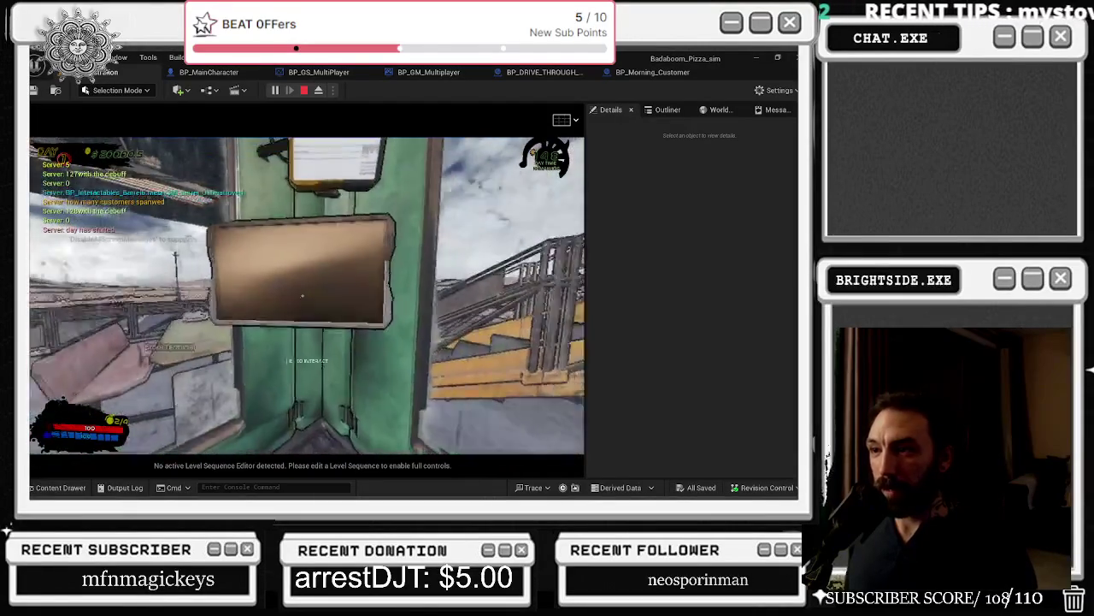
left_click(430, 330)
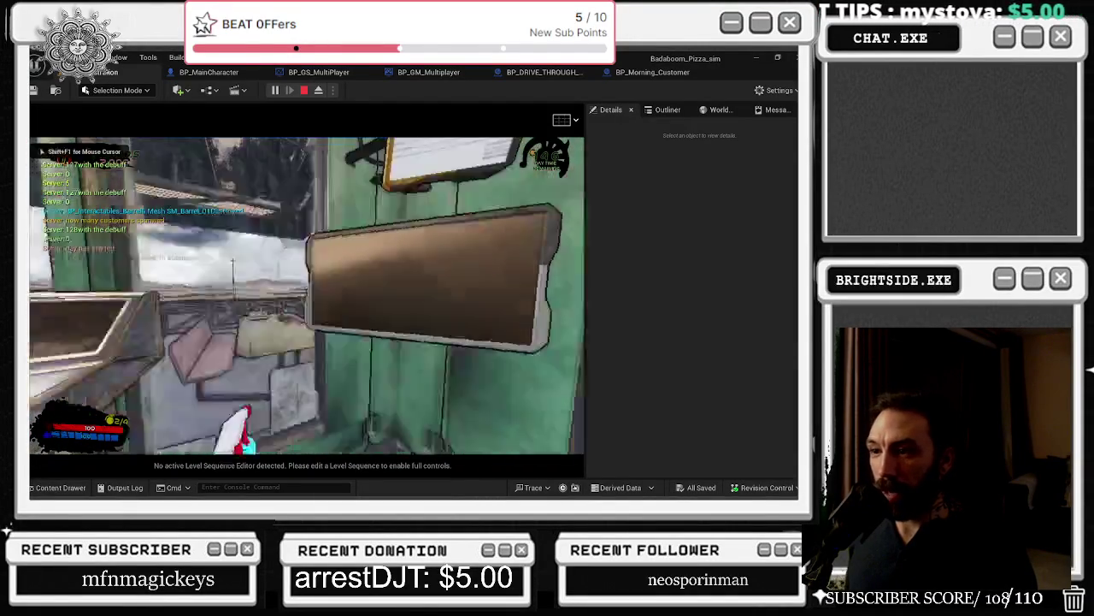
Step: Walk to the green wall and outside in third-person view, then stop Play-in-Editor
key("w")
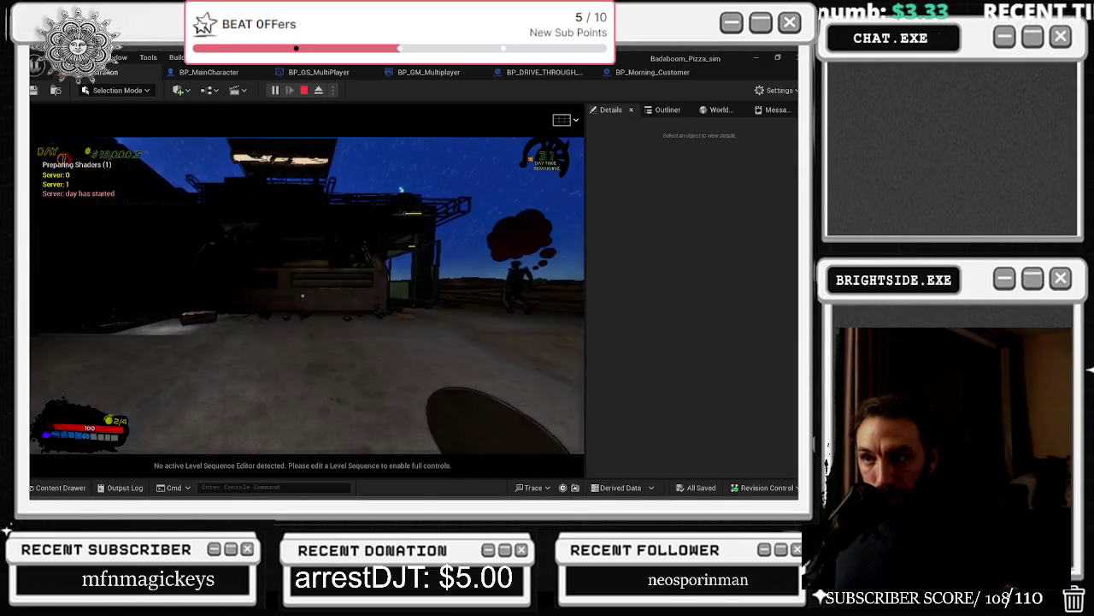
key("w")
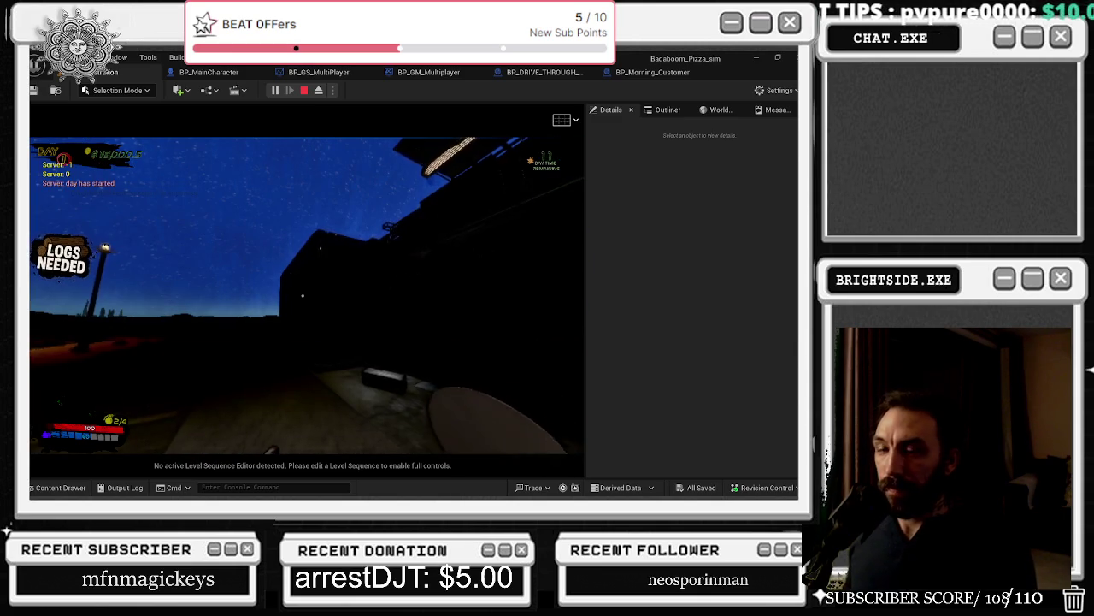
key("v")
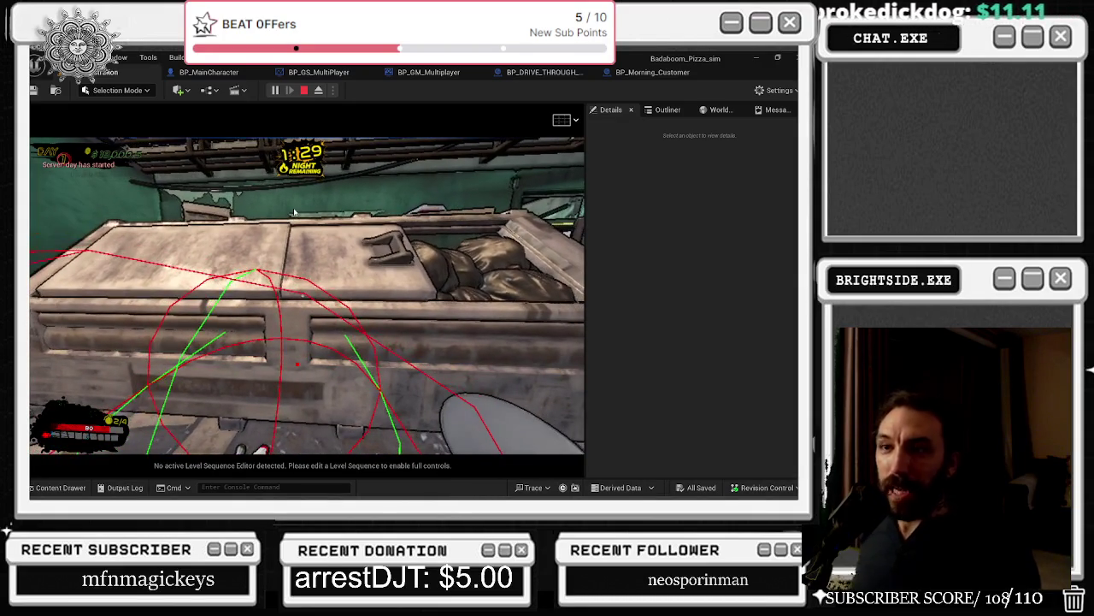
key("Escape")
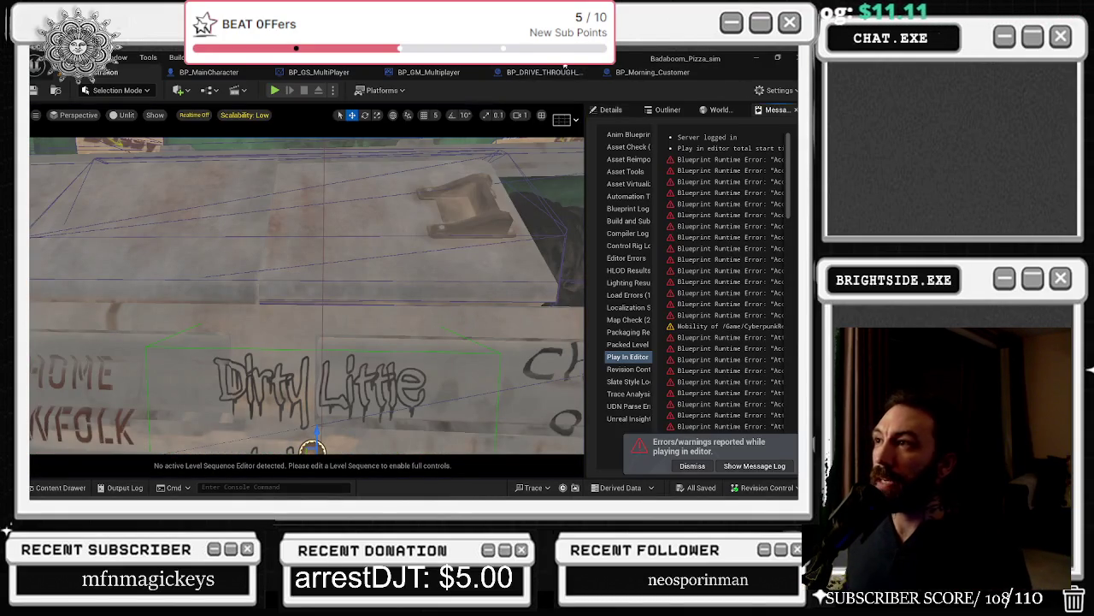
left_click(561, 72)
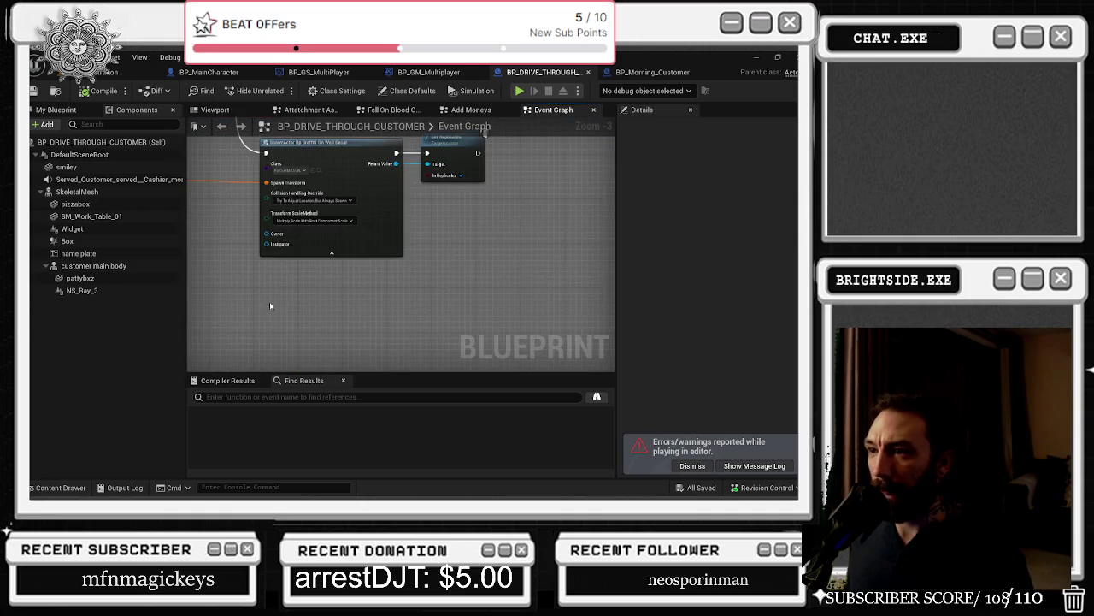
Step: Set BP_DRIVE_THROUGH_CUSTOMER's SpawnActor Collision Handling Override to Always Spawn, Ignore Collisions
scroll(315, 254, "up", 2)
left_click(342, 249)
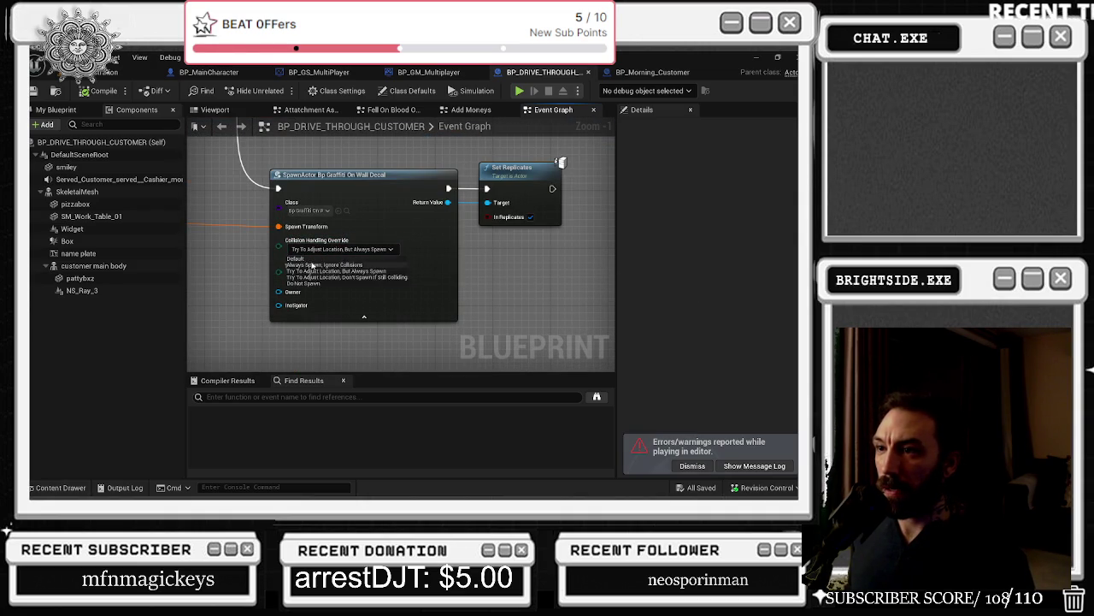
left_click(316, 266)
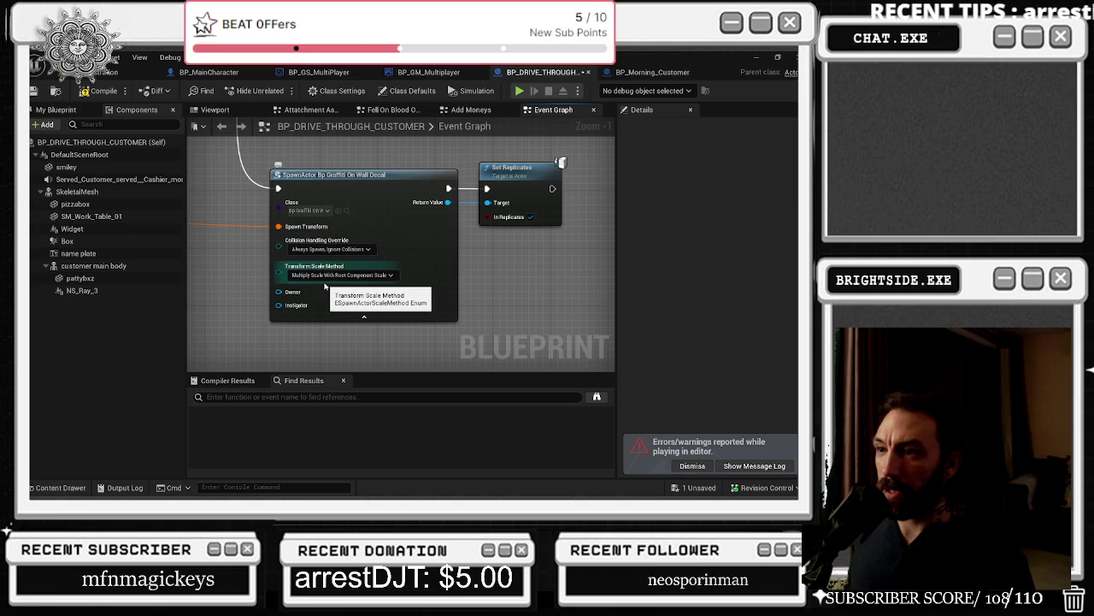
scroll(325, 285, "down", 6)
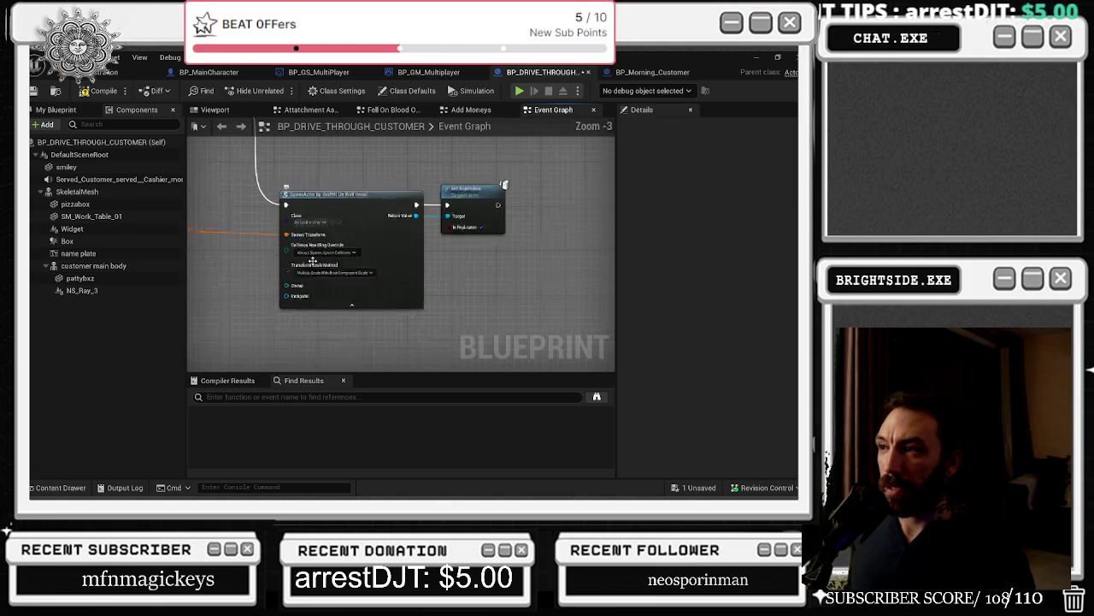
left_click_drag(351, 363, 387, 278)
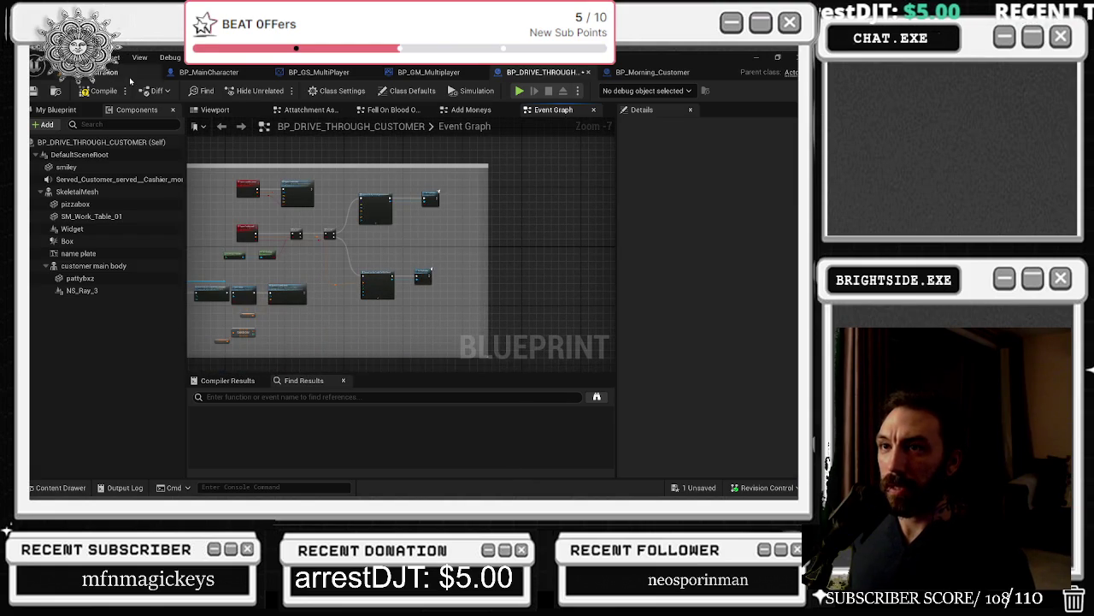
Step: Apply the same Always Spawn, Ignore Collisions override in BP_Morning_Customer
left_click(693, 73)
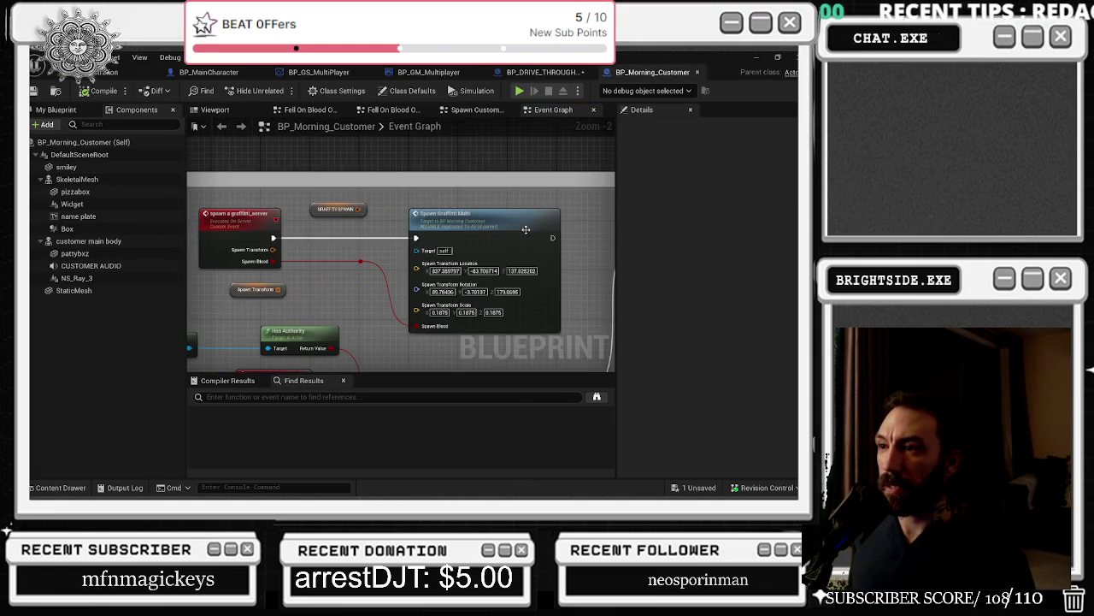
scroll(294, 240, "up", 5)
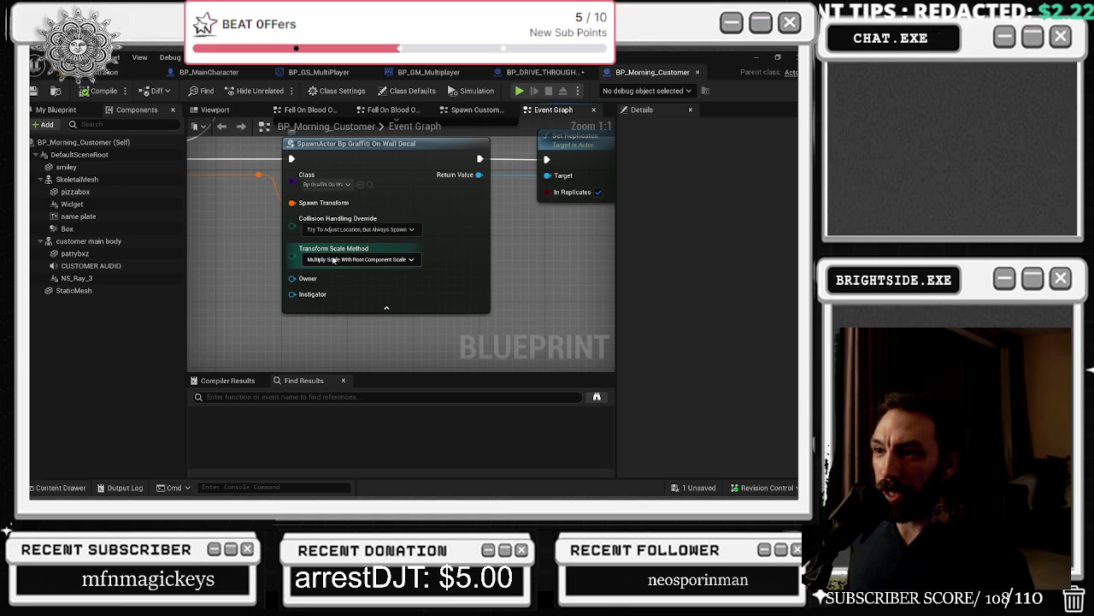
left_click(326, 229)
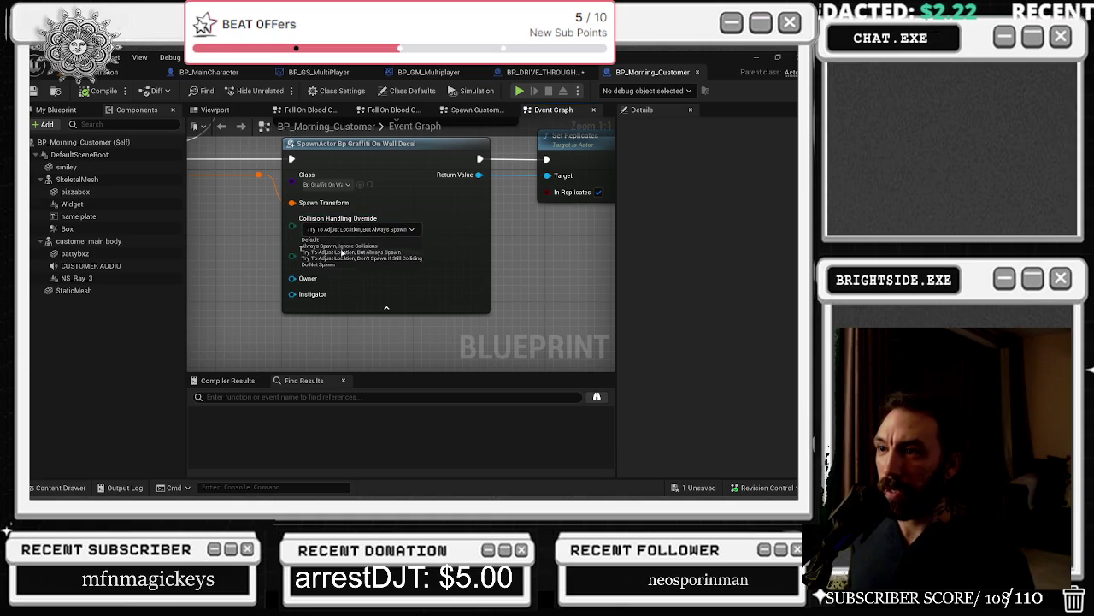
left_click(342, 249)
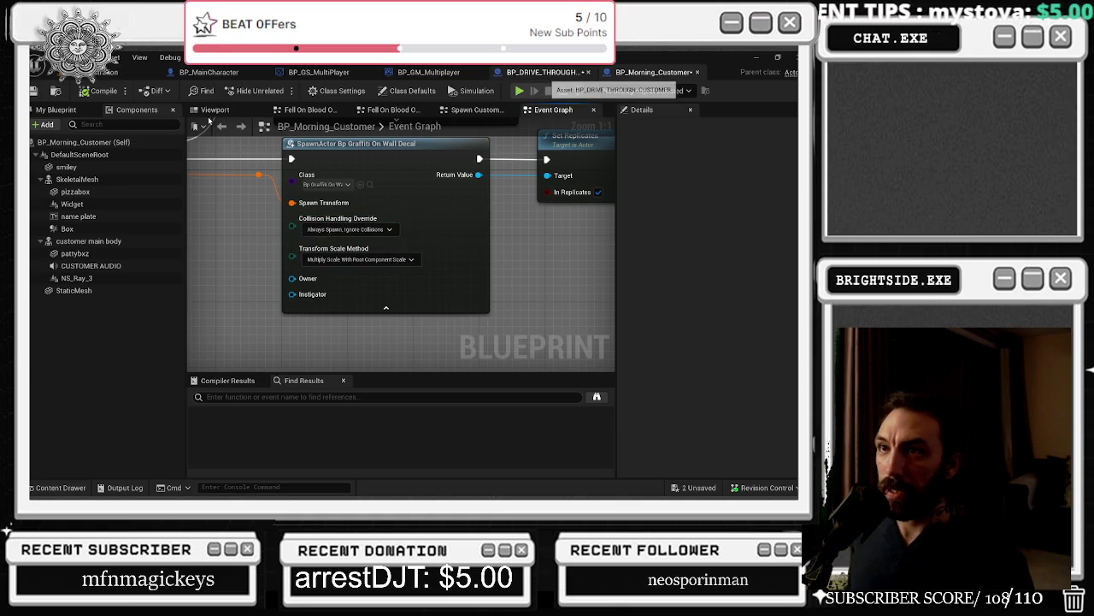
Step: Compile and save BP_DRIVE_THROUGH_CUSTOMER, then start a new play test from the Demonstration level
left_click(546, 76)
left_click(38, 91)
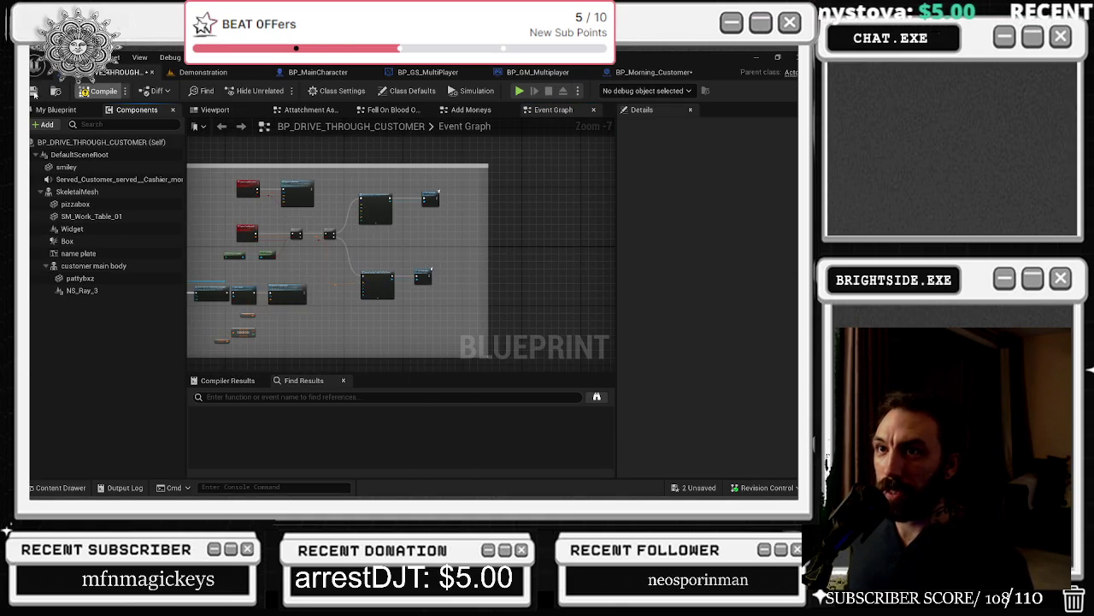
left_click(36, 92)
left_click(205, 72)
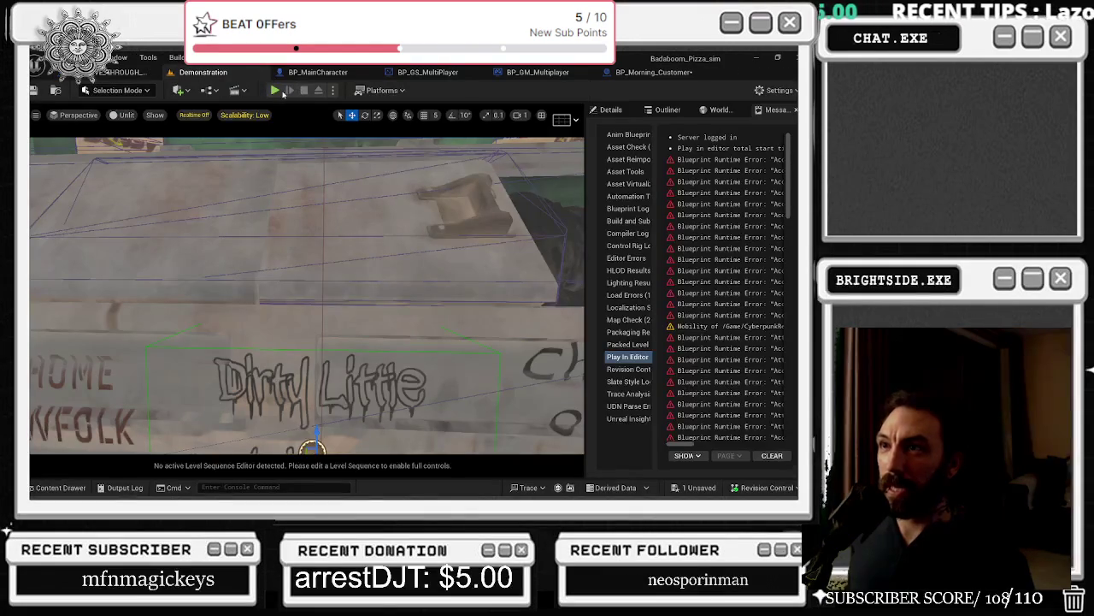
left_click(271, 89)
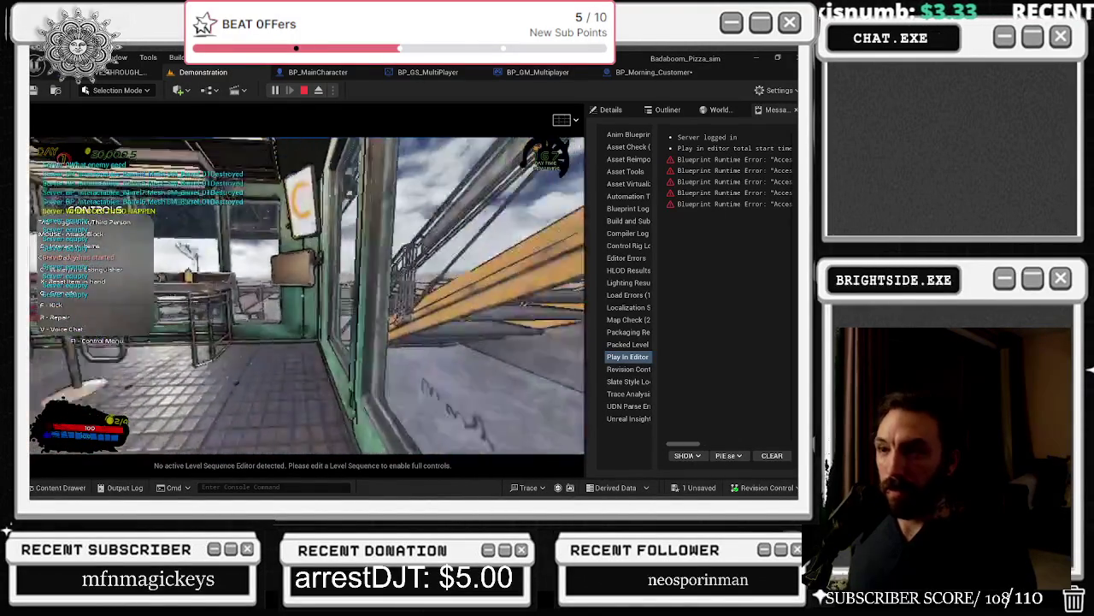
Step: Open and close the wall tablet store, walk around the teal building, then stop the test
key("e")
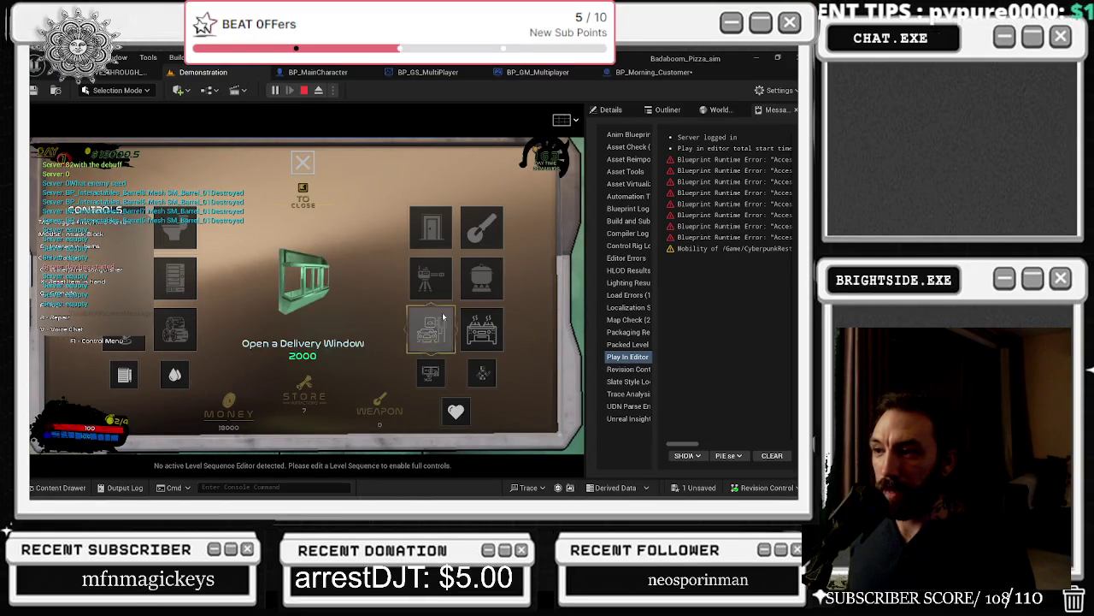
key("e")
key("w")
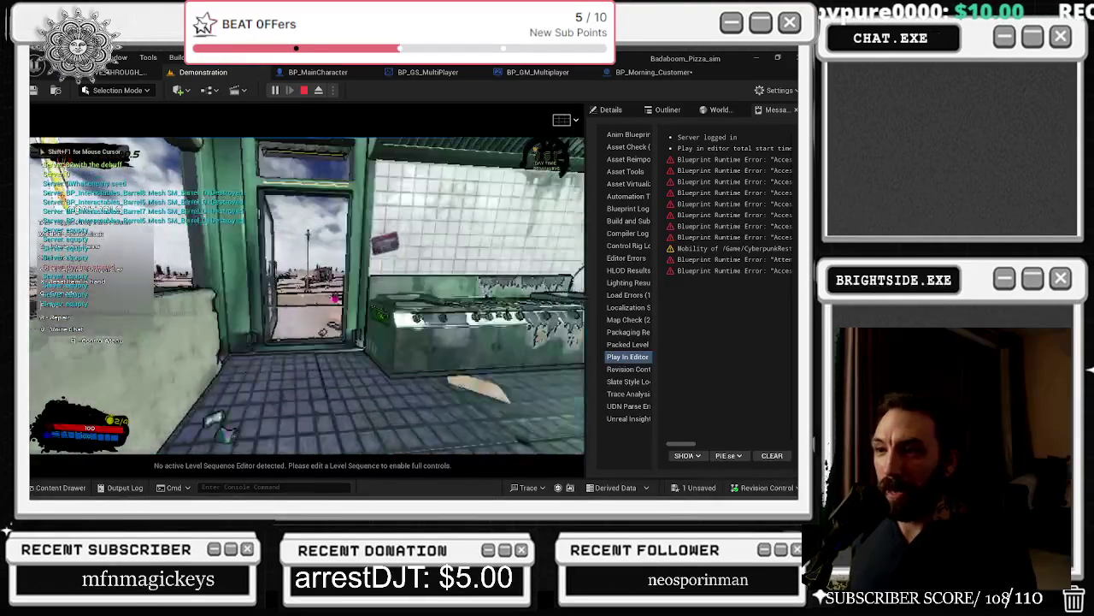
key("w")
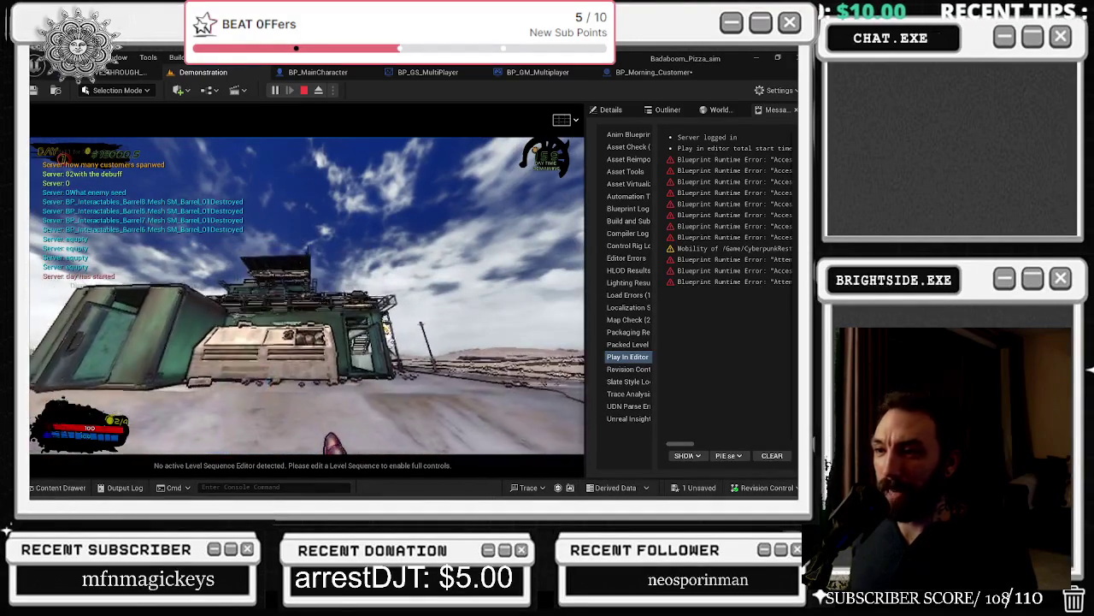
key("w")
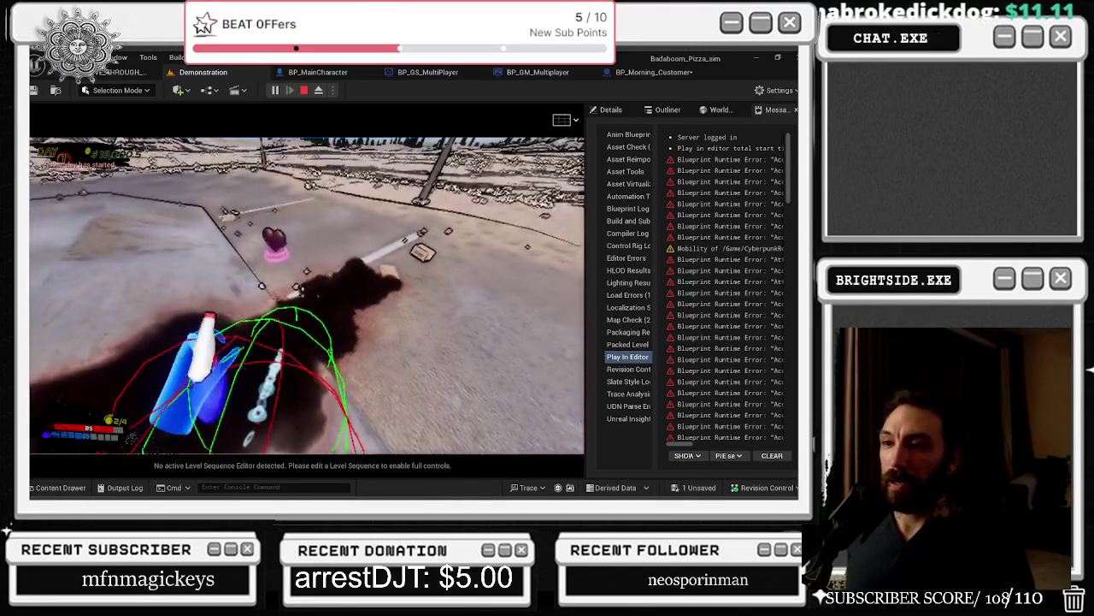
key("Escape")
Step: Set BP_Morning_Customer's graffiti spawn Transform Scale Method to Override Root Component Scale
left_click(629, 73)
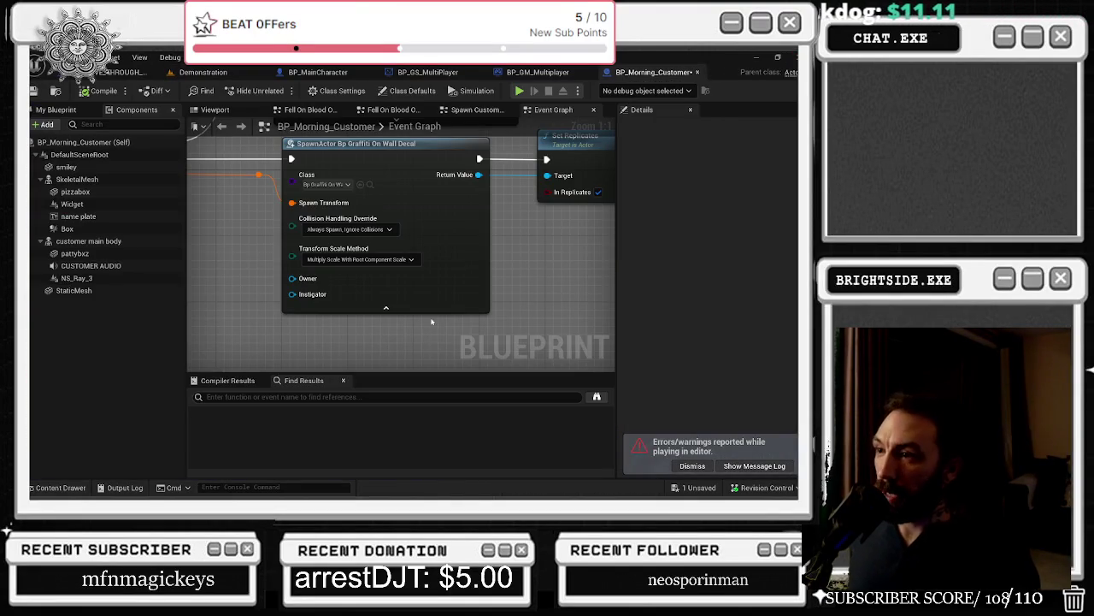
left_click(359, 259)
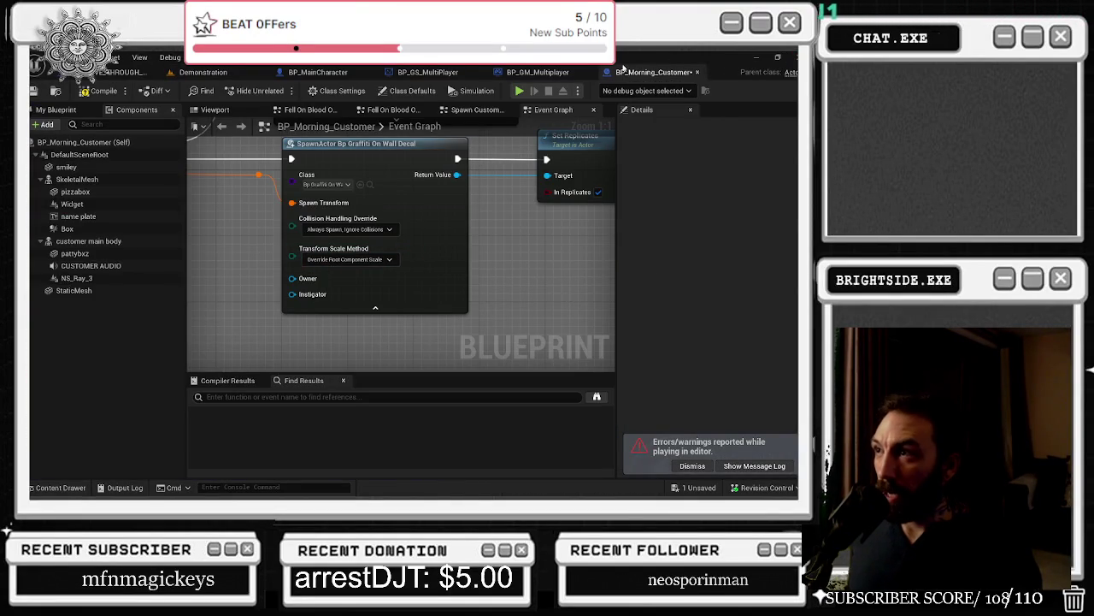
left_click(537, 72)
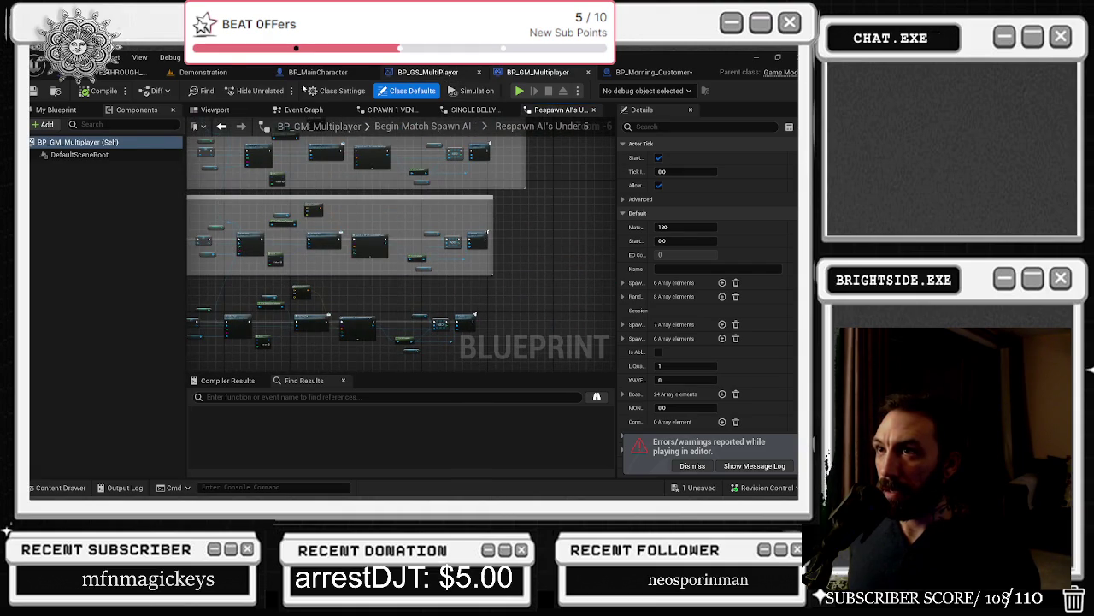
left_click(653, 72)
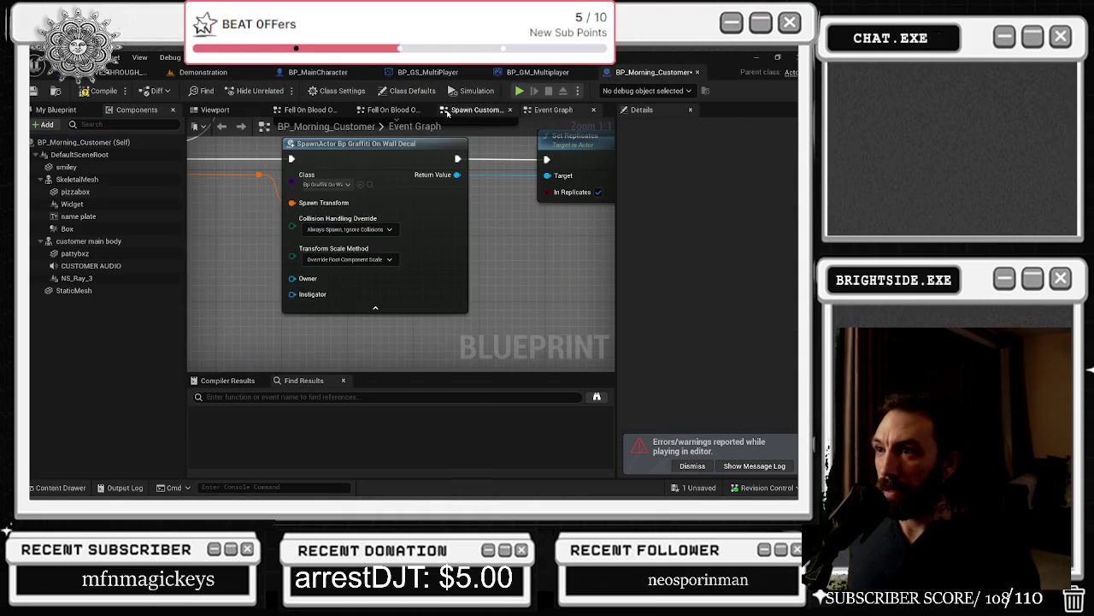
Step: Open BP_DRIVE_THROUGH_CUSTOMER from Recent Blueprint Assets, adjust its spawn node, then compile and save all
left_click(58, 57)
mouse_move(90, 57)
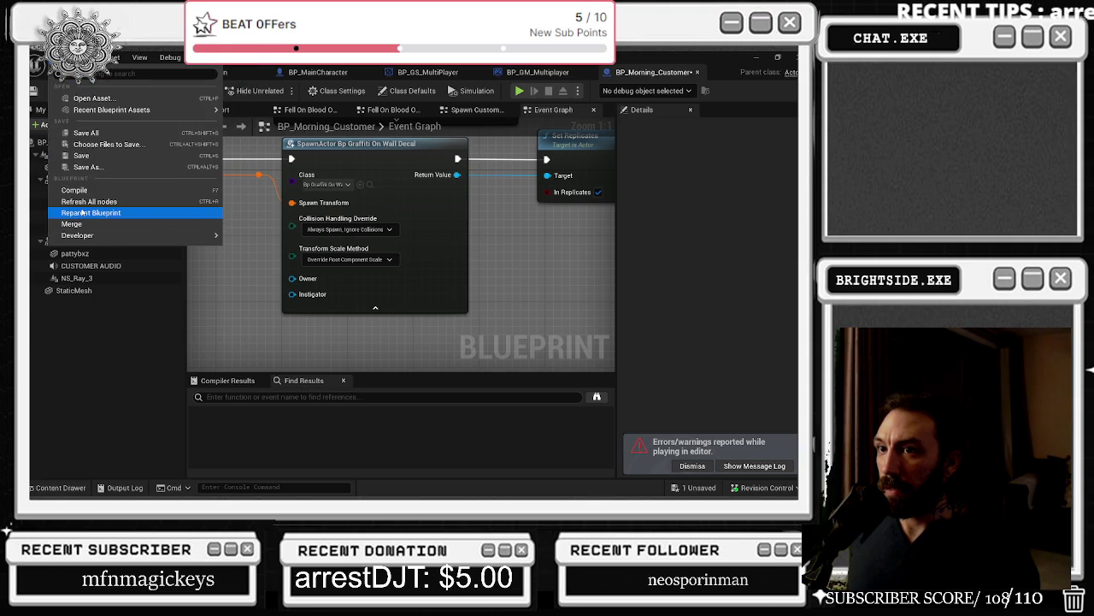
mouse_move(111, 109)
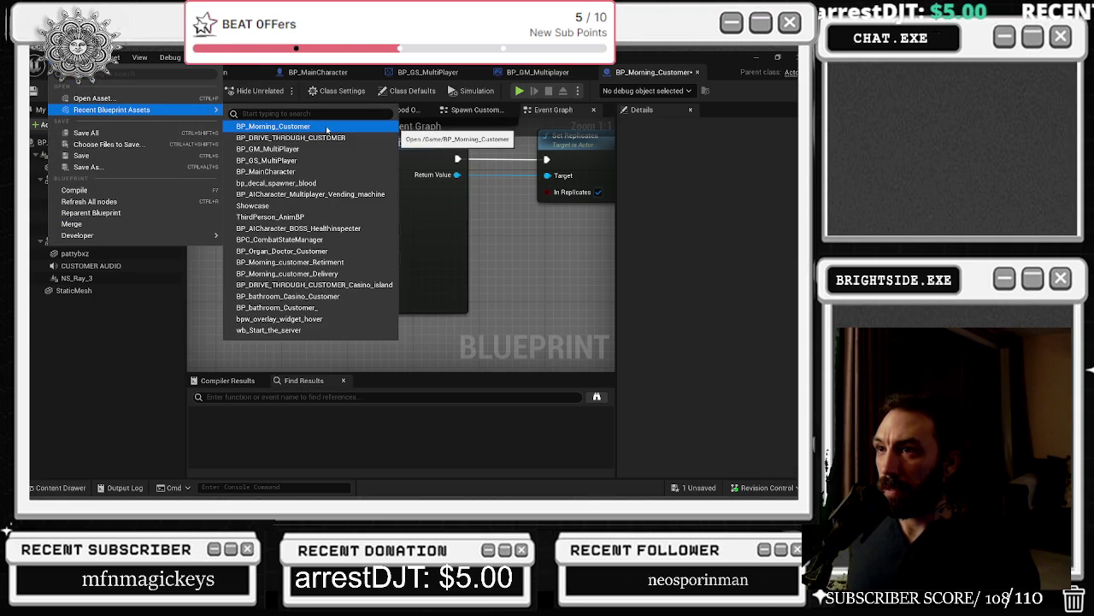
left_click(329, 138)
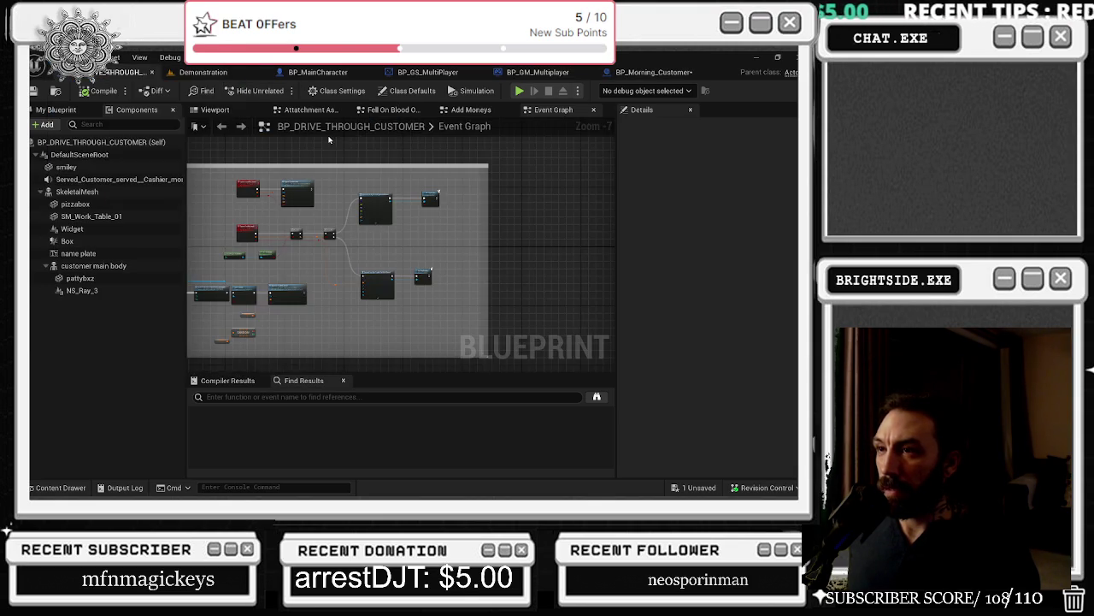
scroll(364, 279, "up", 7)
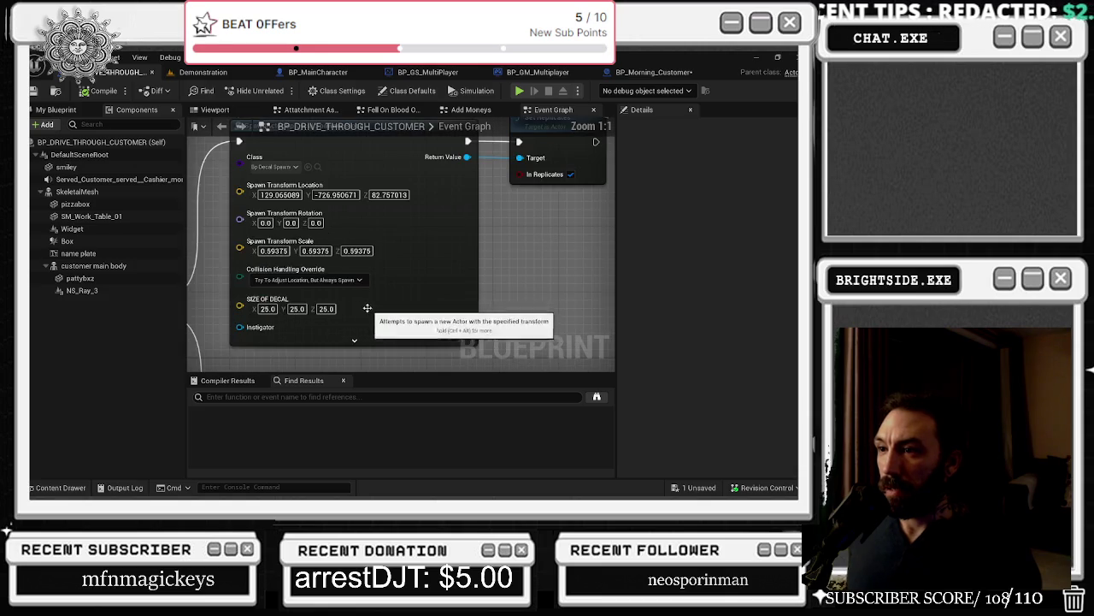
left_click(315, 265)
left_click(315, 267)
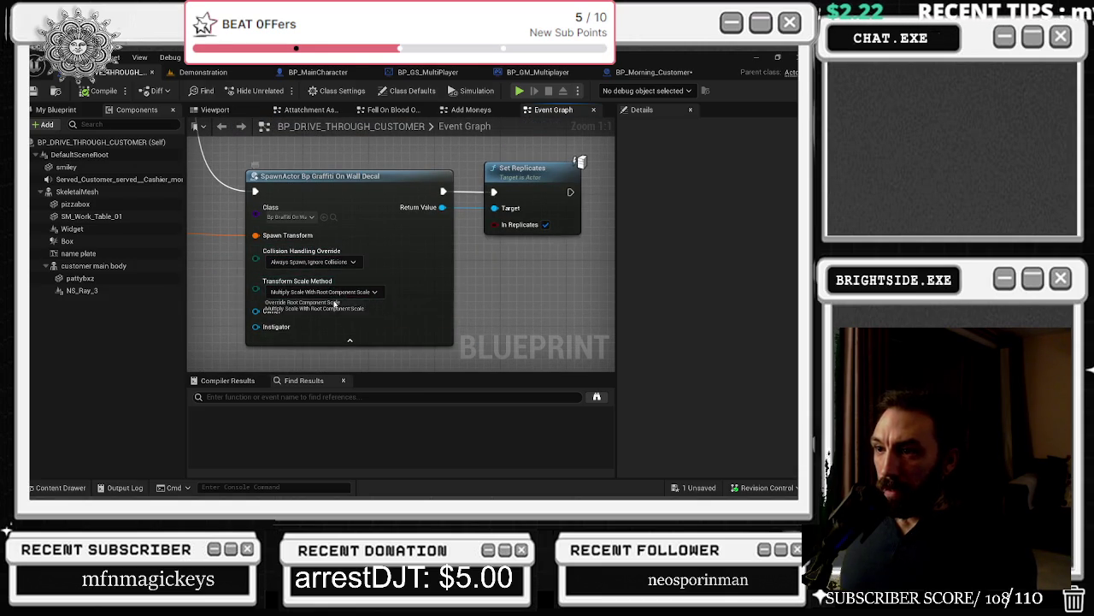
left_click(104, 91)
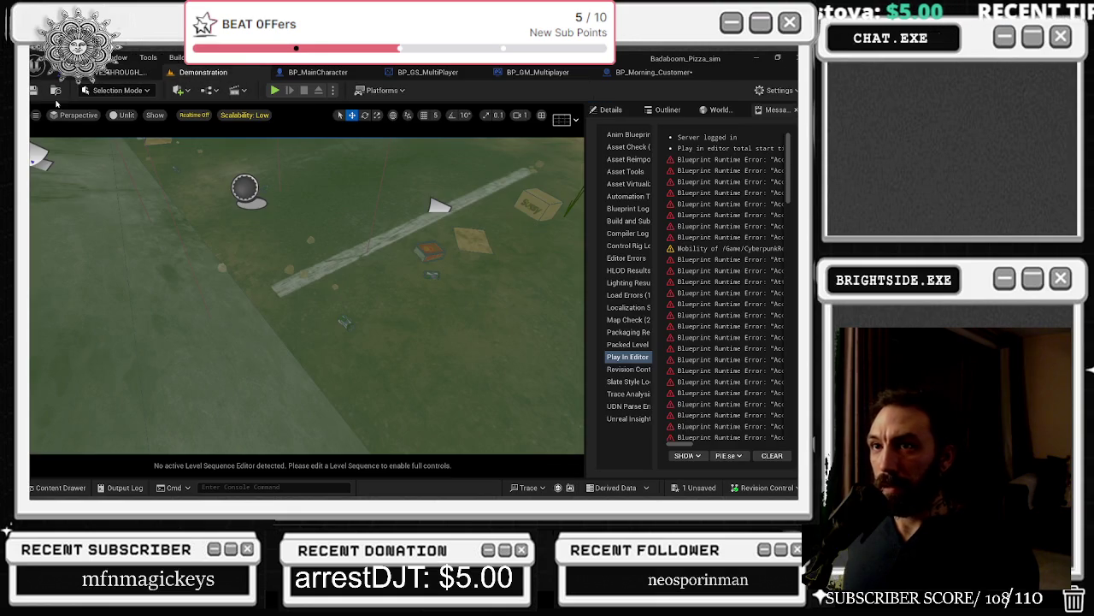
left_click(34, 89)
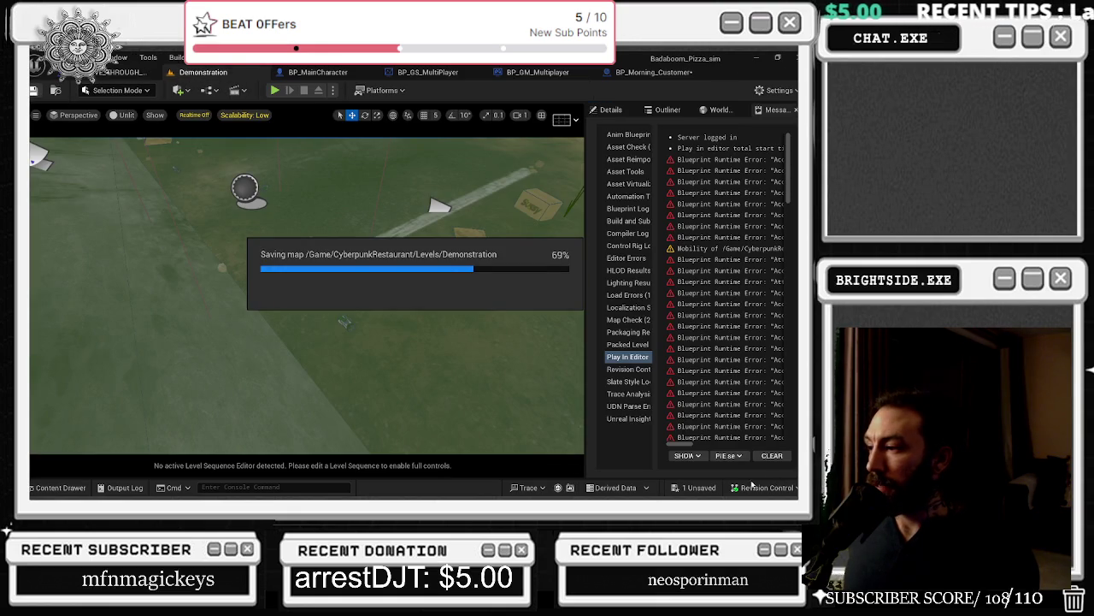
Step: Save the remaining unsaved content, then in play buy a delivery window for 2000 and stop
left_click(695, 489)
left_click(493, 392)
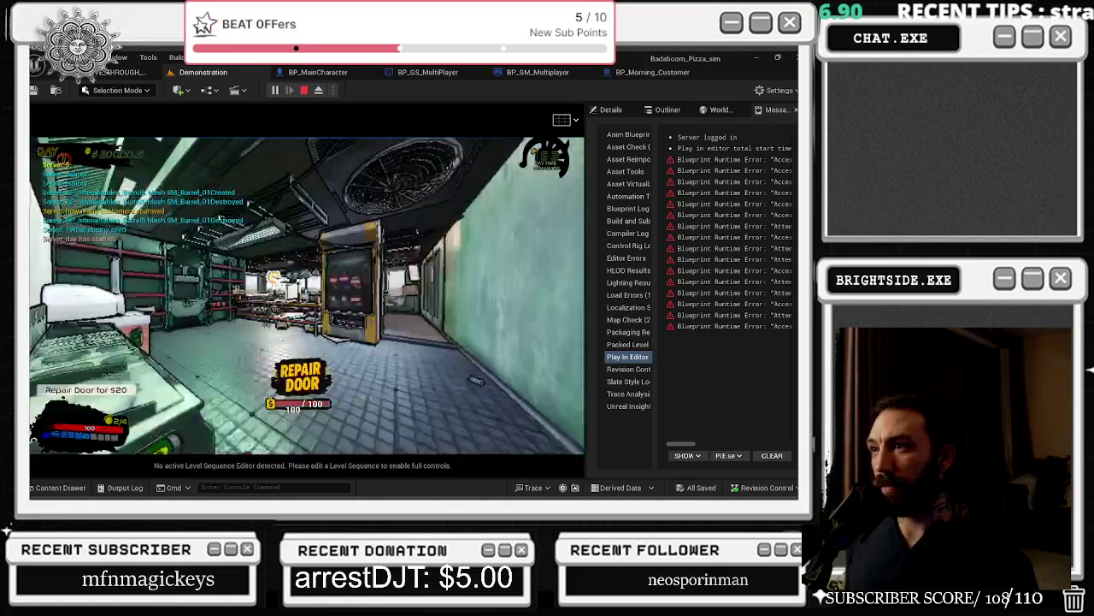
key("e")
left_click(431, 333)
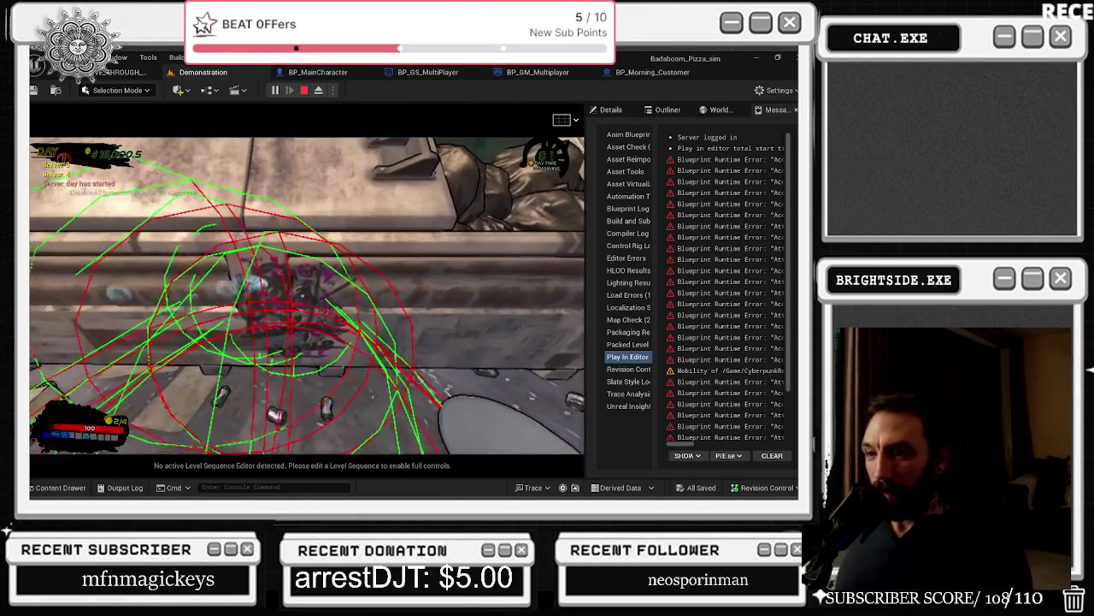
key("Escape")
left_click_drag(278, 320, 288, 352)
Step: Select the graffiti wall decal actor, undo its accidental move, and copy its Location X
left_click_drag(253, 315, 249, 315)
left_click(668, 110)
left_click(597, 112)
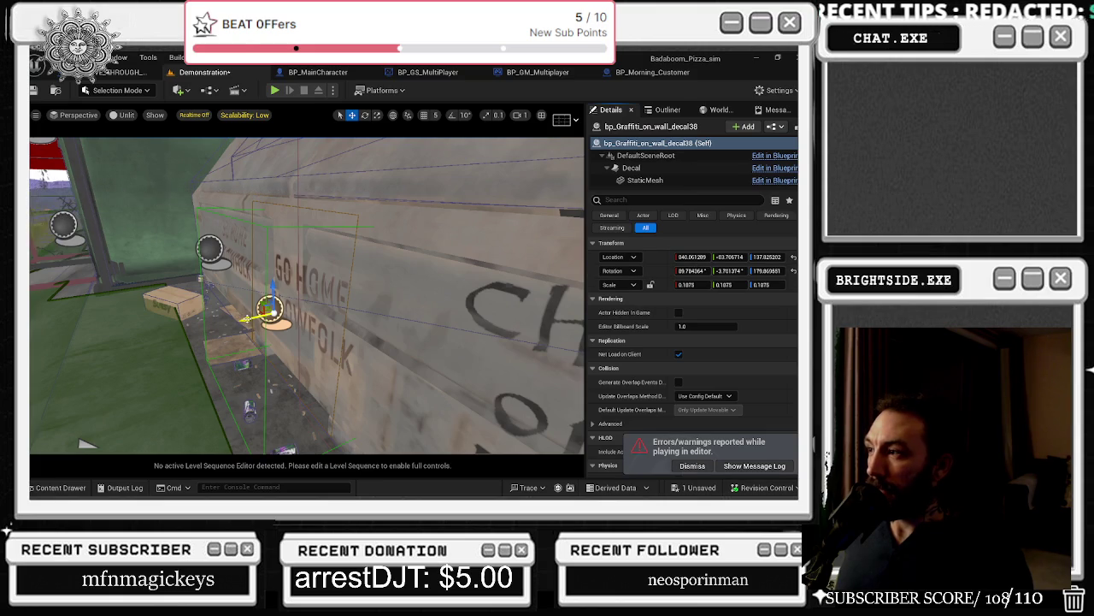
key("ctrl+z")
left_click(693, 256)
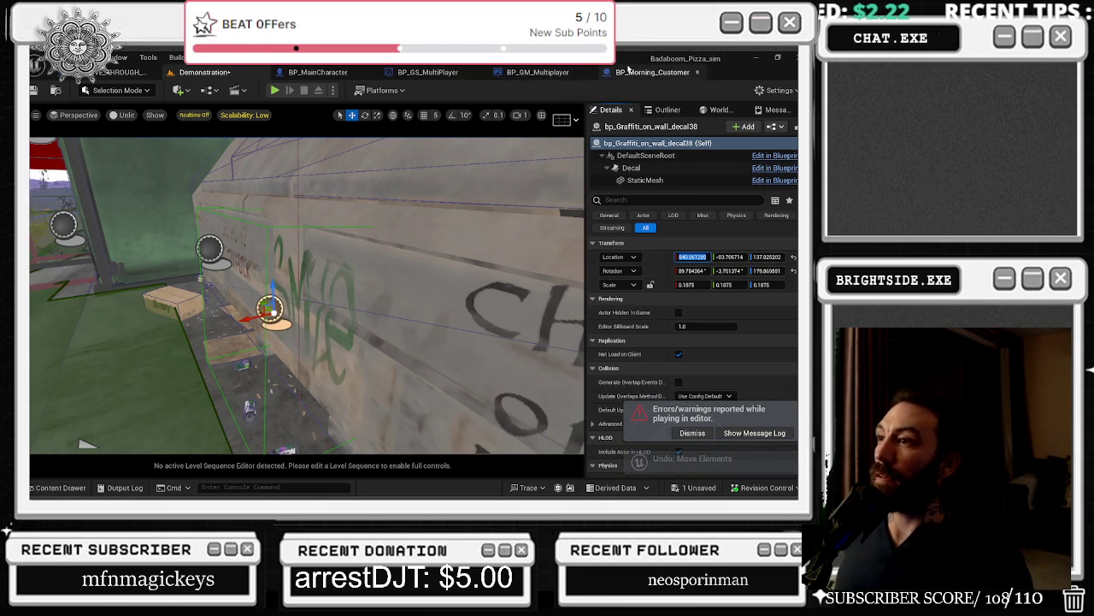
Step: Paste location X 840.061289 into the Spawn Graffiti nodes of both customer Blueprints
left_click(628, 70)
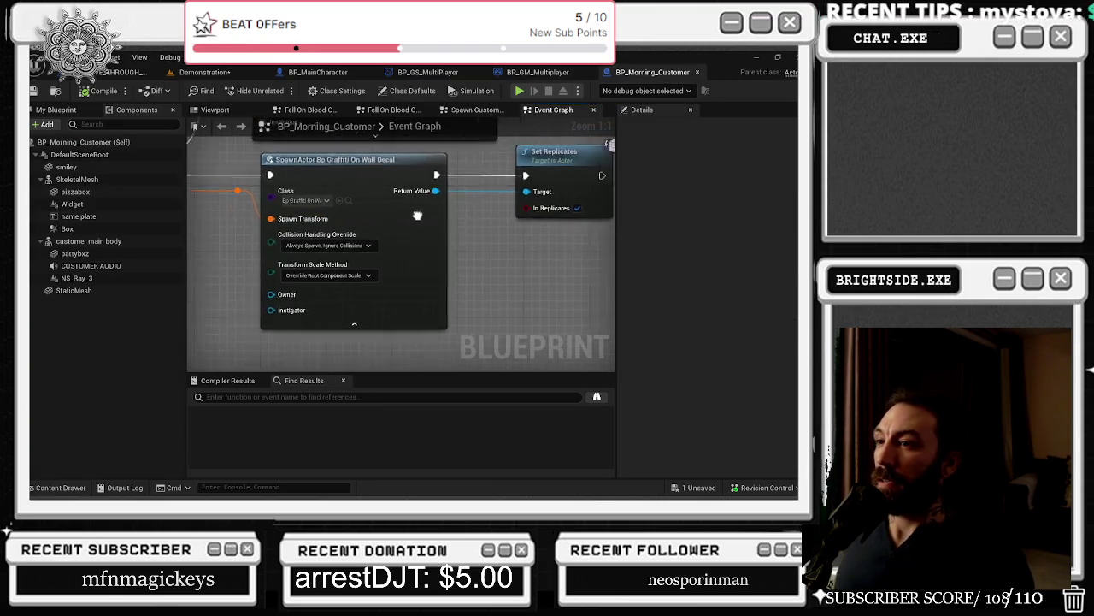
left_click(314, 199)
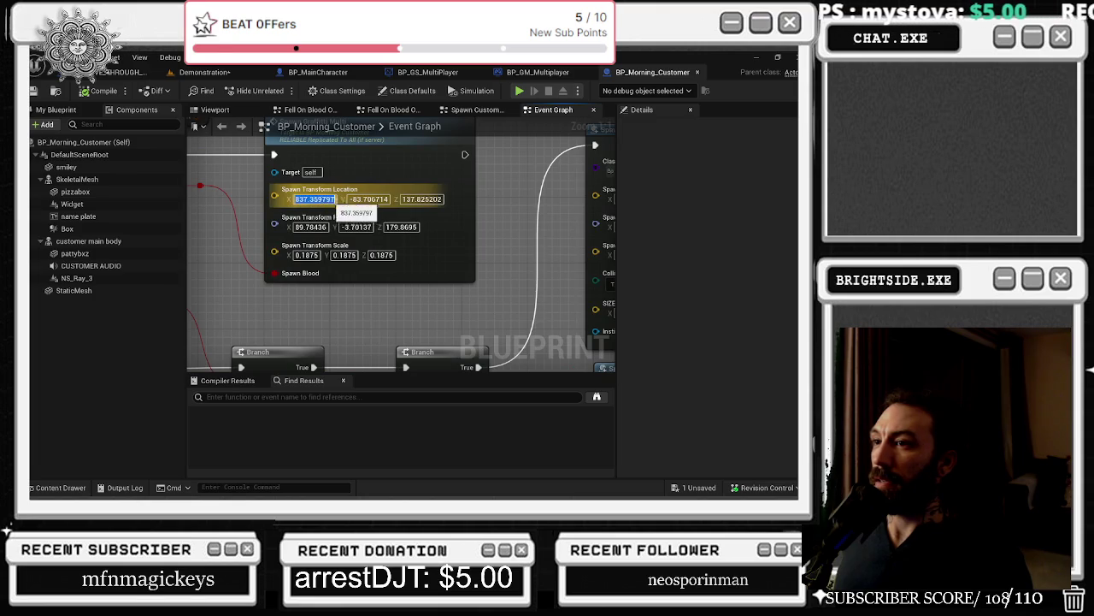
type("840.061289")
key("Return")
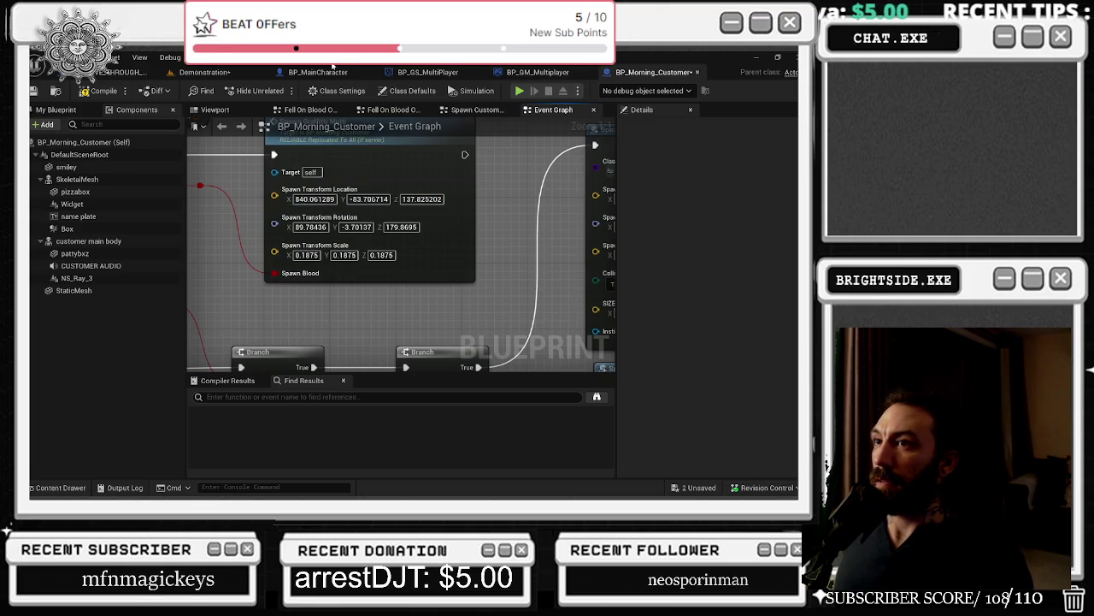
mouse_move(128, 72)
left_mouse_down()
mouse_move(548, 85)
mouse_move(544, 73)
left_mouse_up()
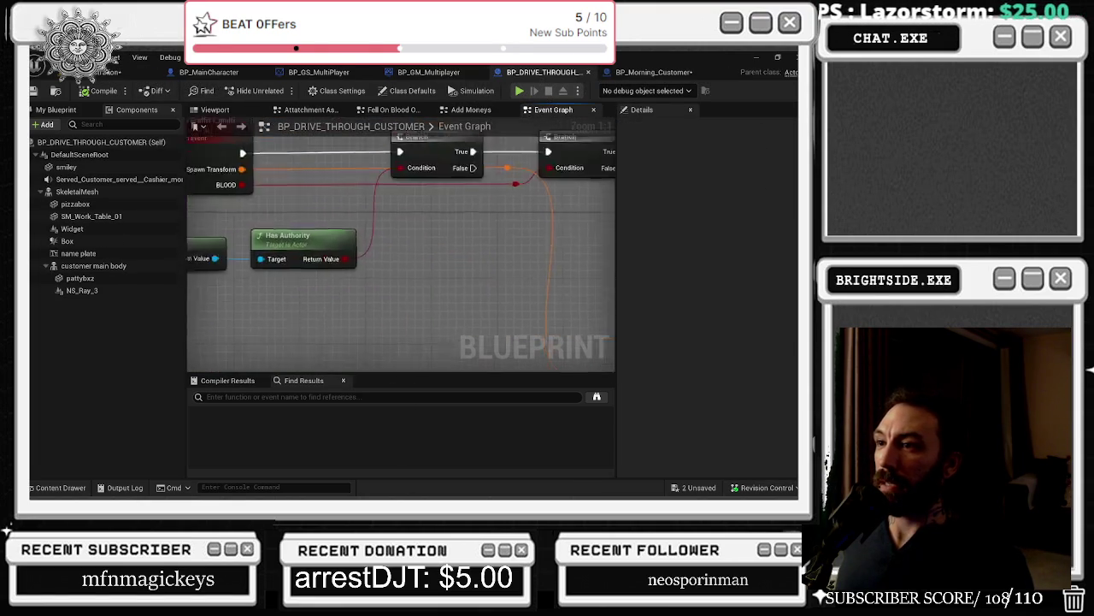
key("ctrl+z")
left_click(395, 246)
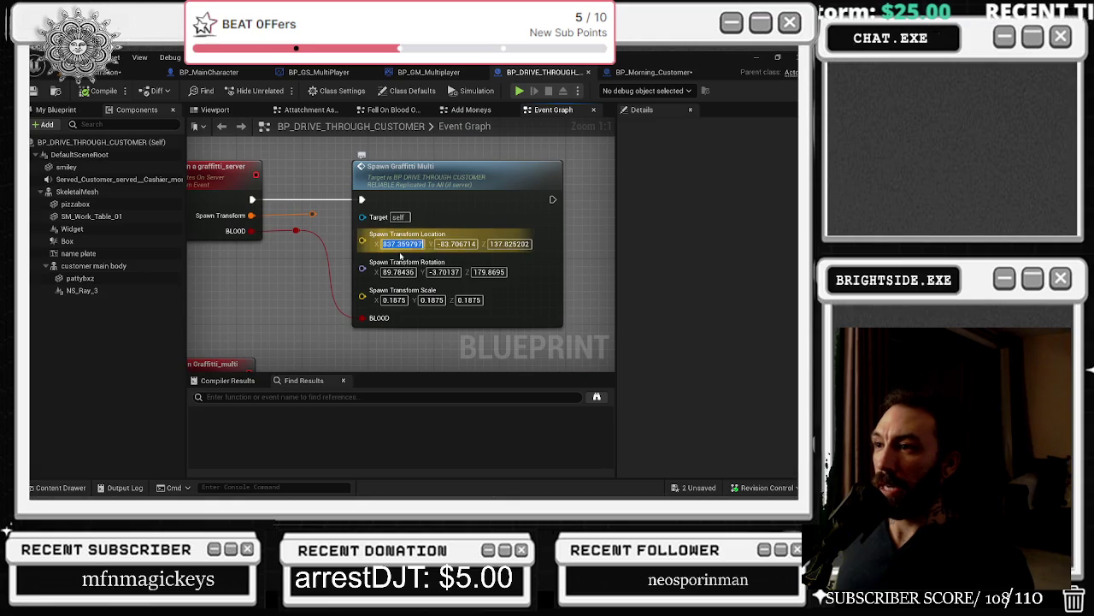
type("840.061289")
key("Return")
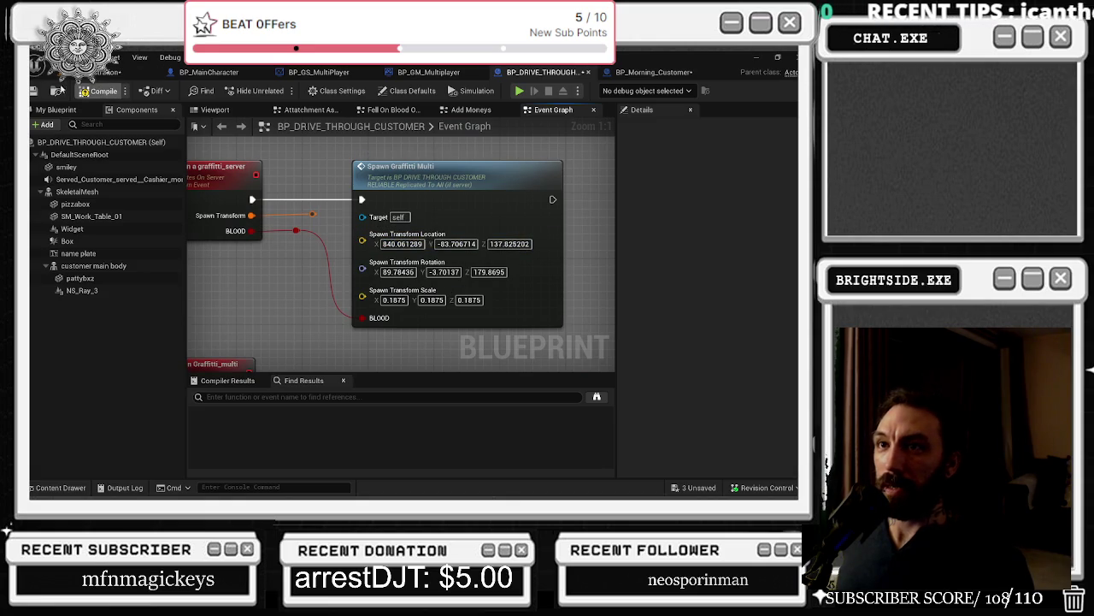
Step: Compile BP_Morning_Customer and save all remaining unsaved content
left_click(640, 72)
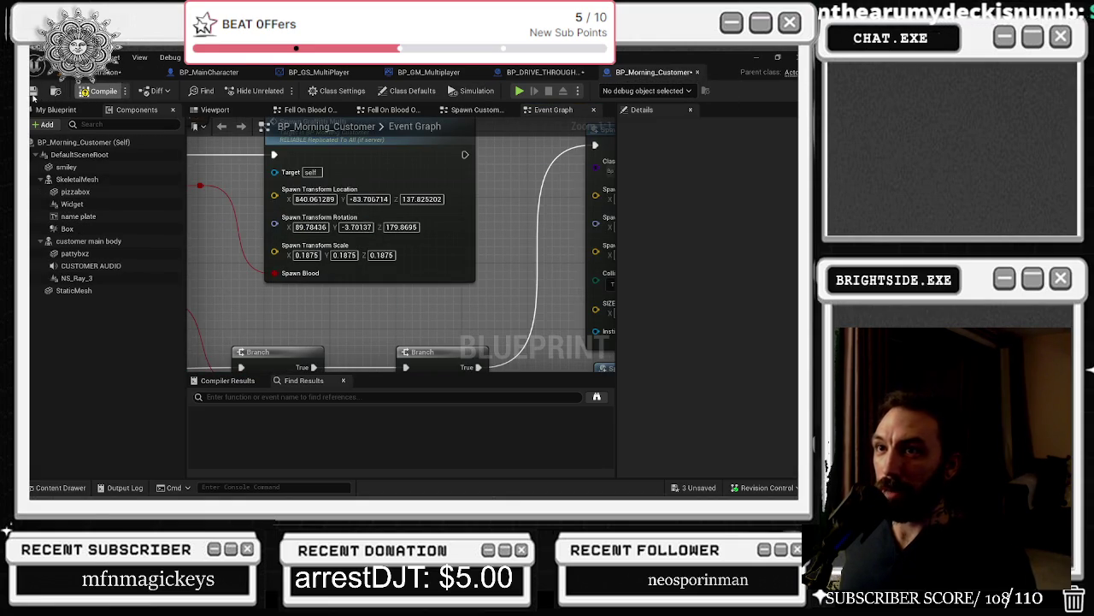
left_click(137, 72)
key("ctrl+s")
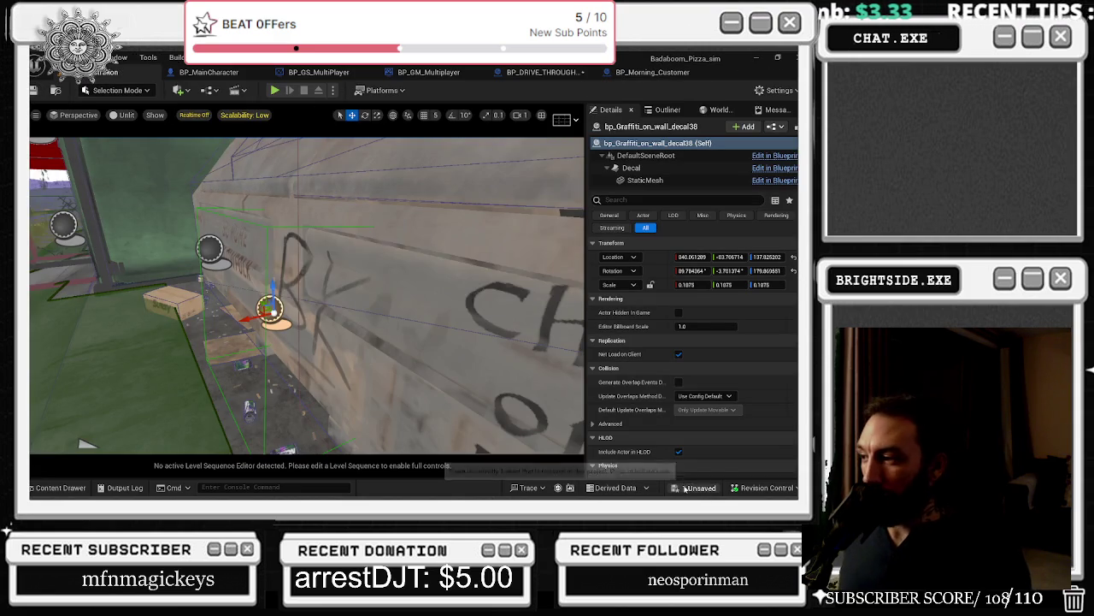
left_click(513, 390)
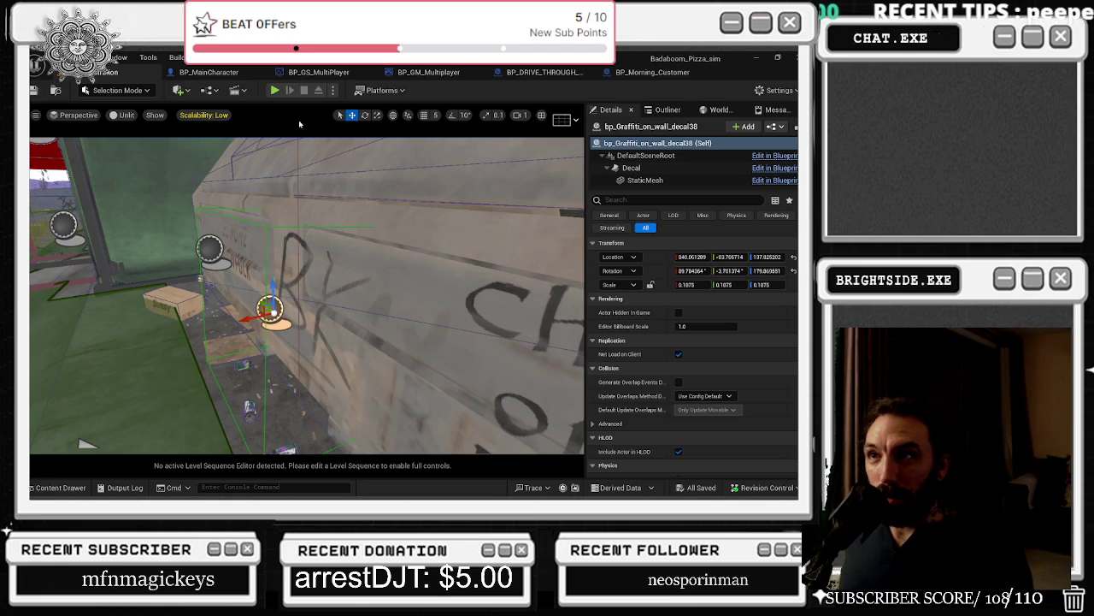
Step: Play-test walking outside, buying the 2000 delivery window and spraying graffiti on the wall
key("alt+p")
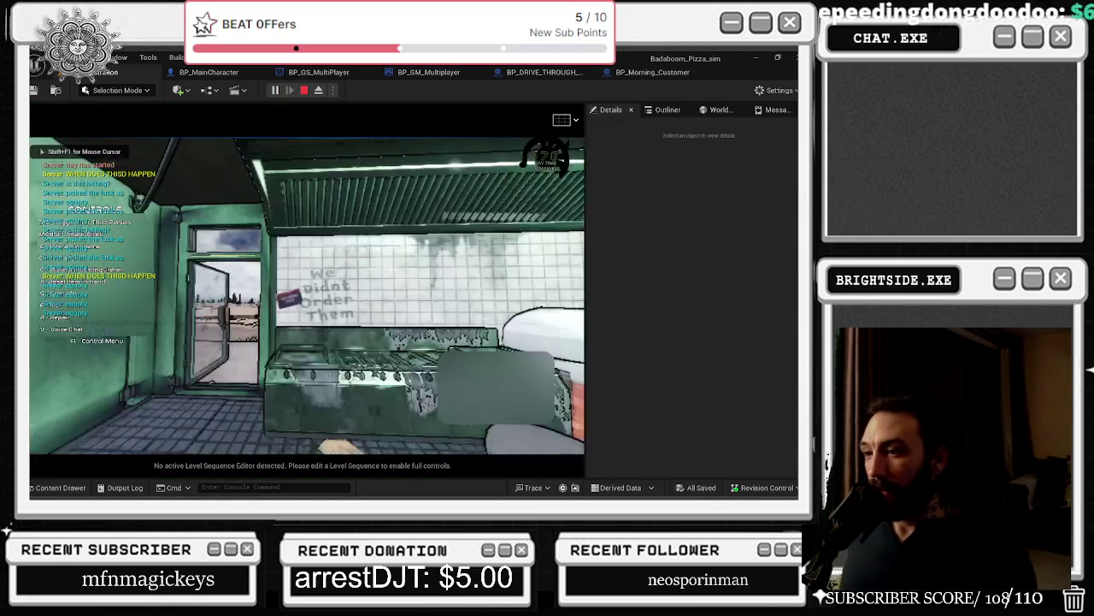
key("w")
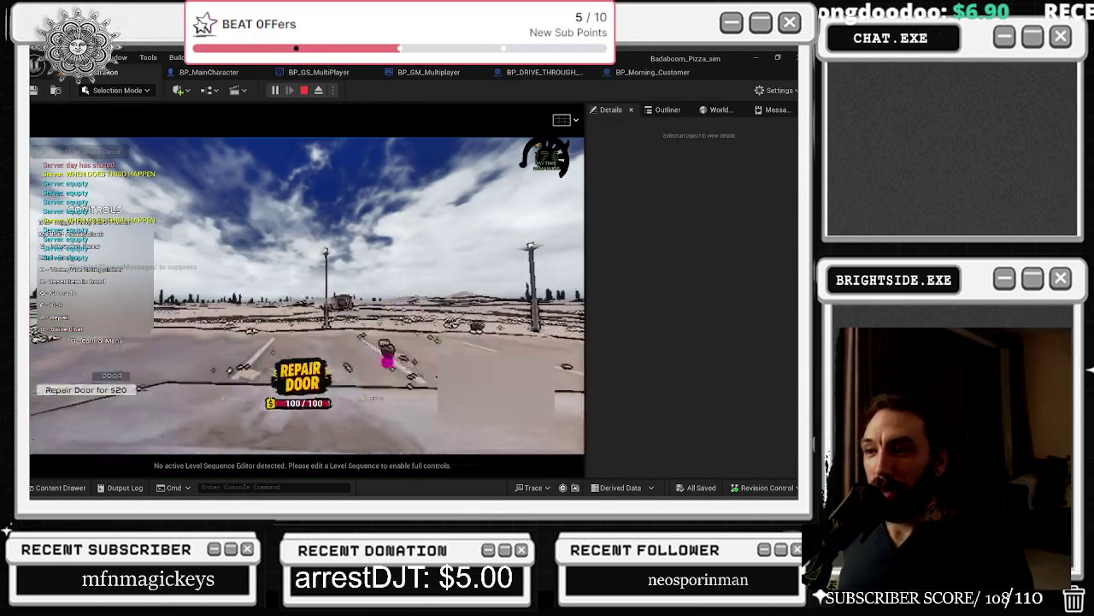
key("w")
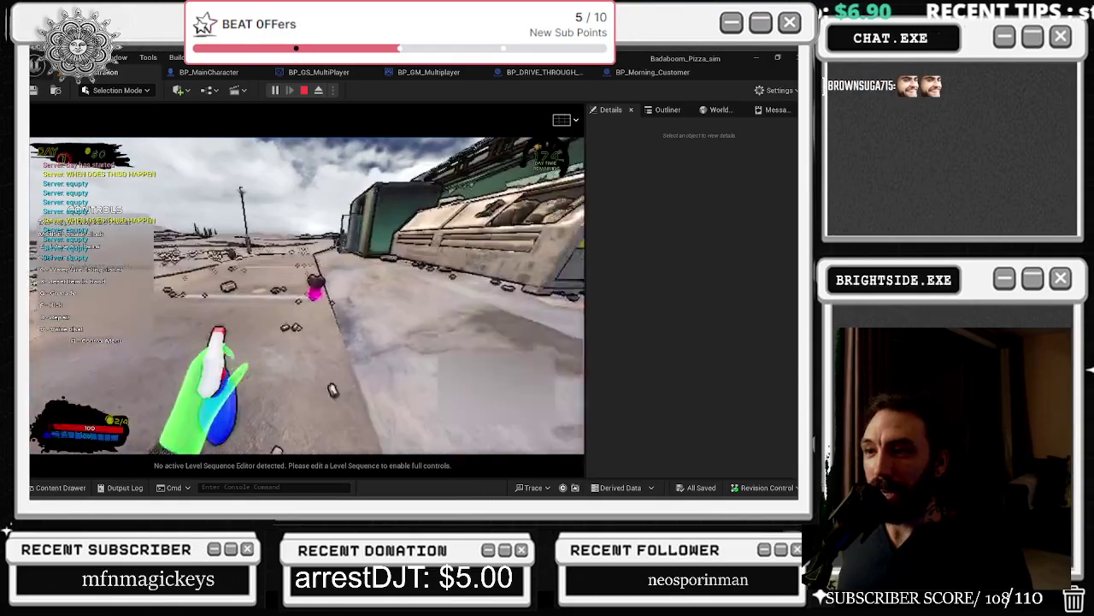
key("w")
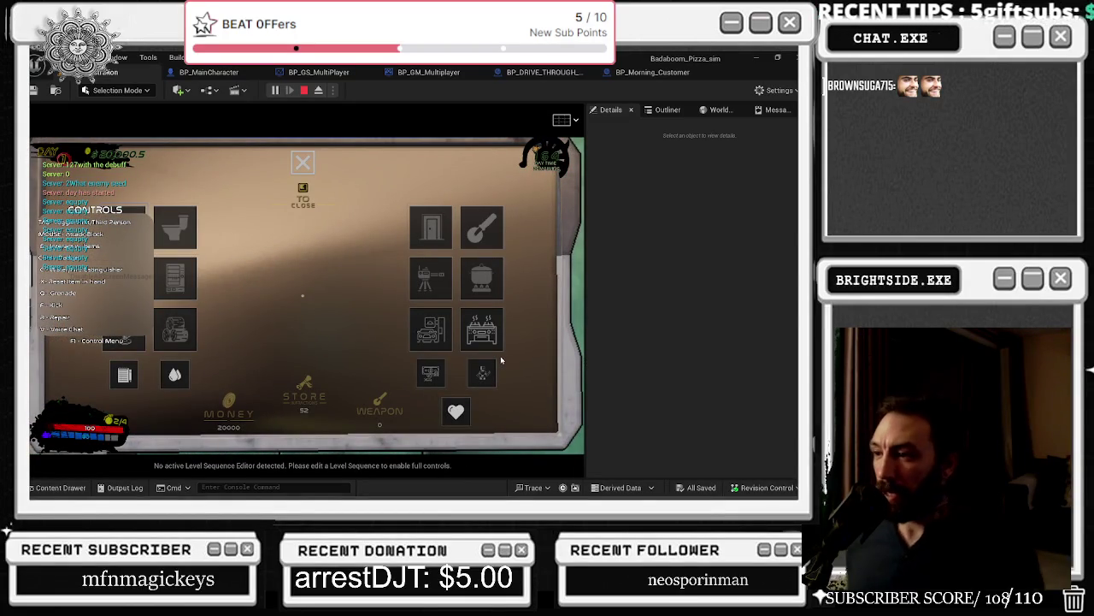
left_click(423, 342)
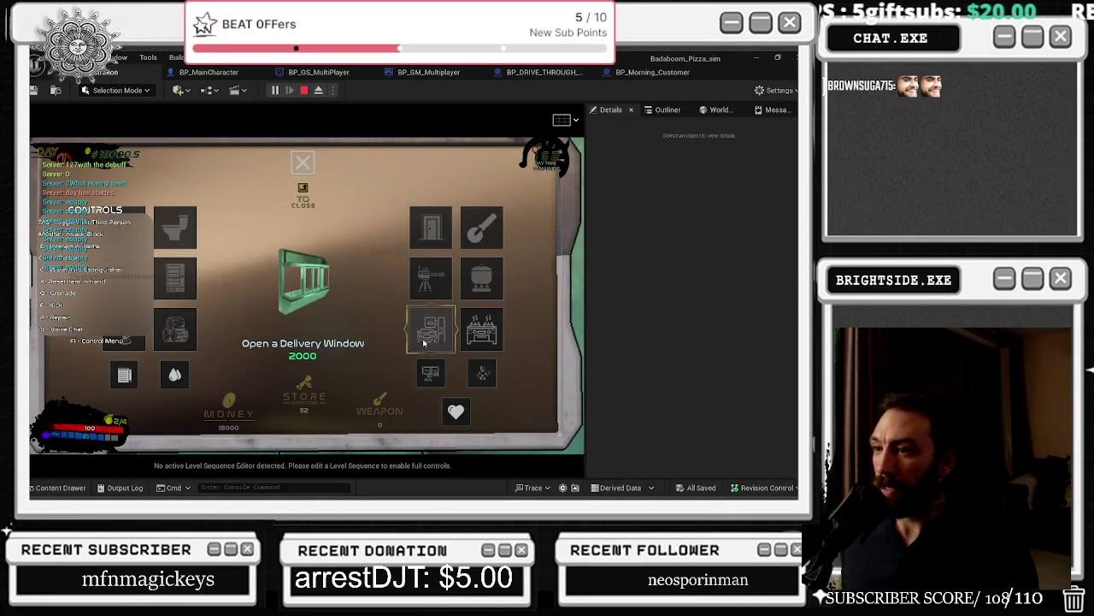
key("w")
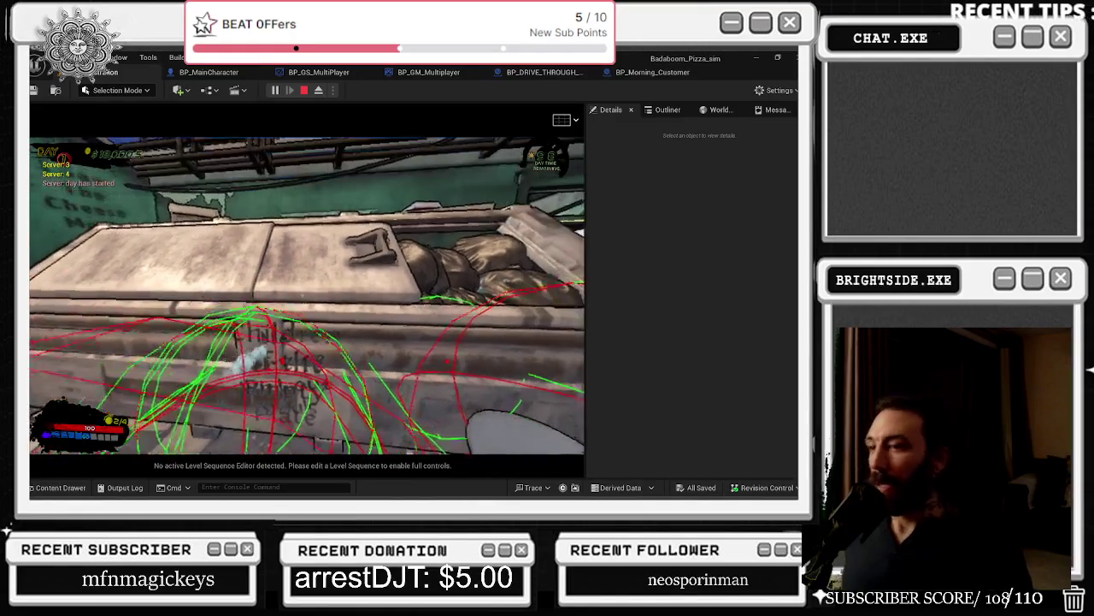
key("Escape")
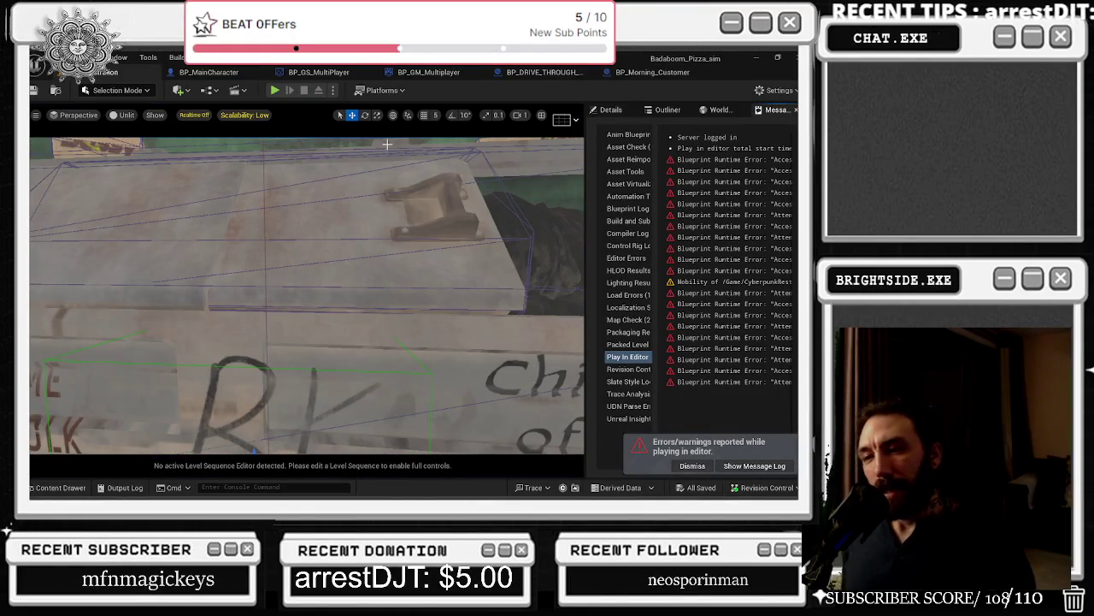
Step: Set both customer Blueprints' graffiti spawn scale method to Multiply Scale With Root Component Scale
left_click(645, 72)
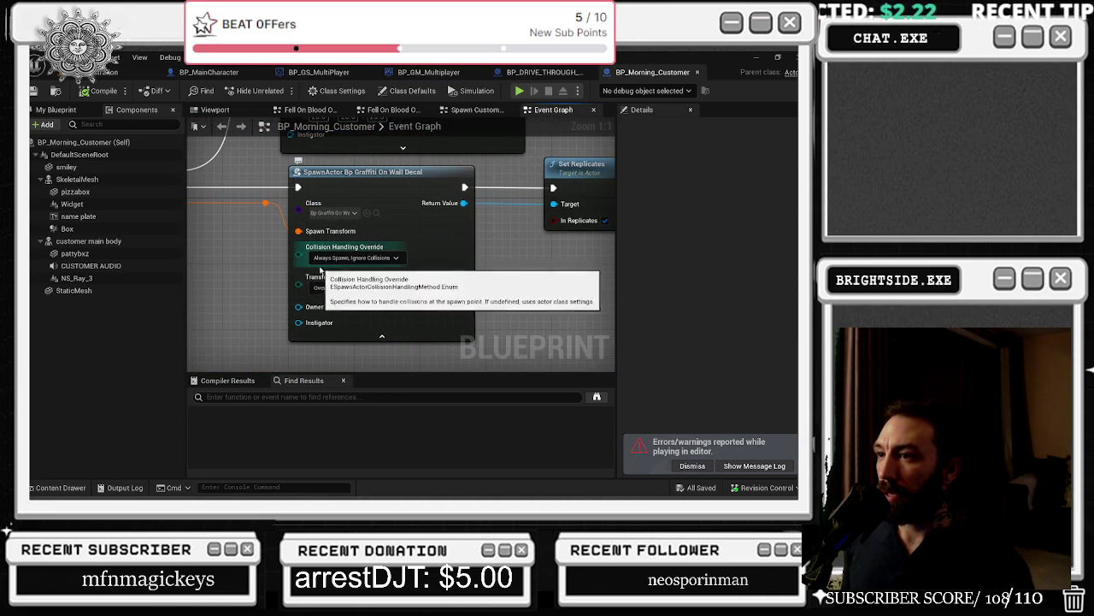
left_click(395, 287)
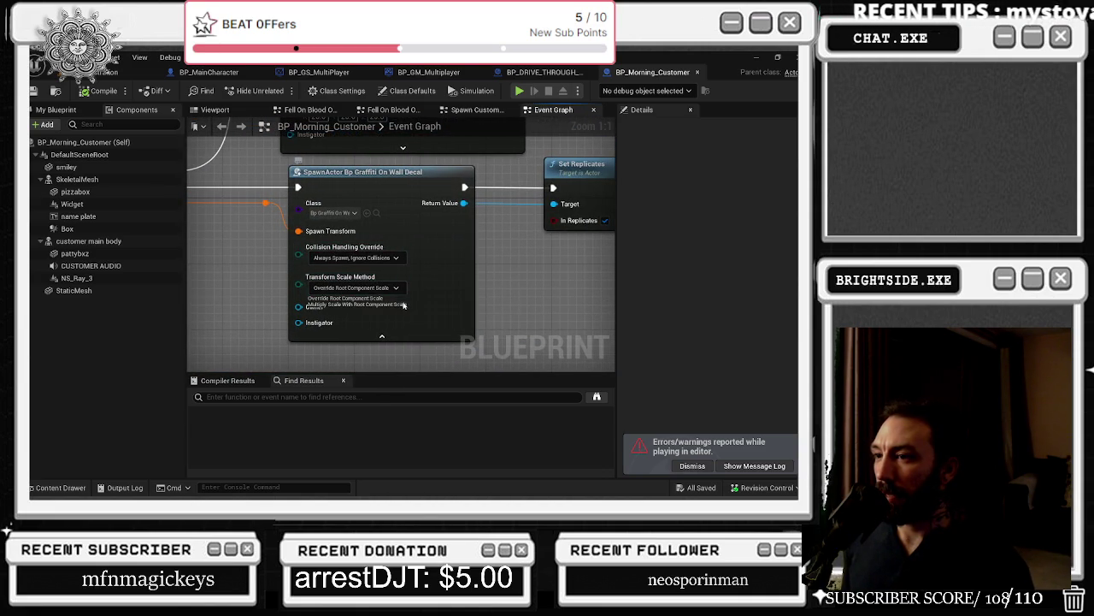
left_click(402, 302)
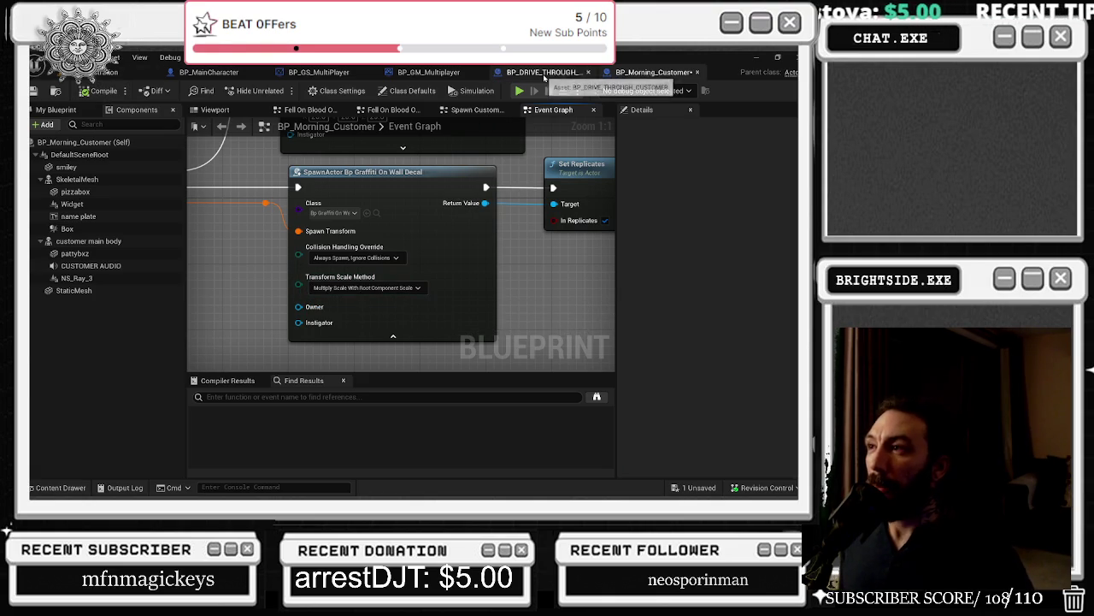
left_click(543, 73)
mouse_move(446, 308)
left_mouse_down()
mouse_move(262, 356)
mouse_move(275, 432)
mouse_move(348, 373)
left_mouse_up()
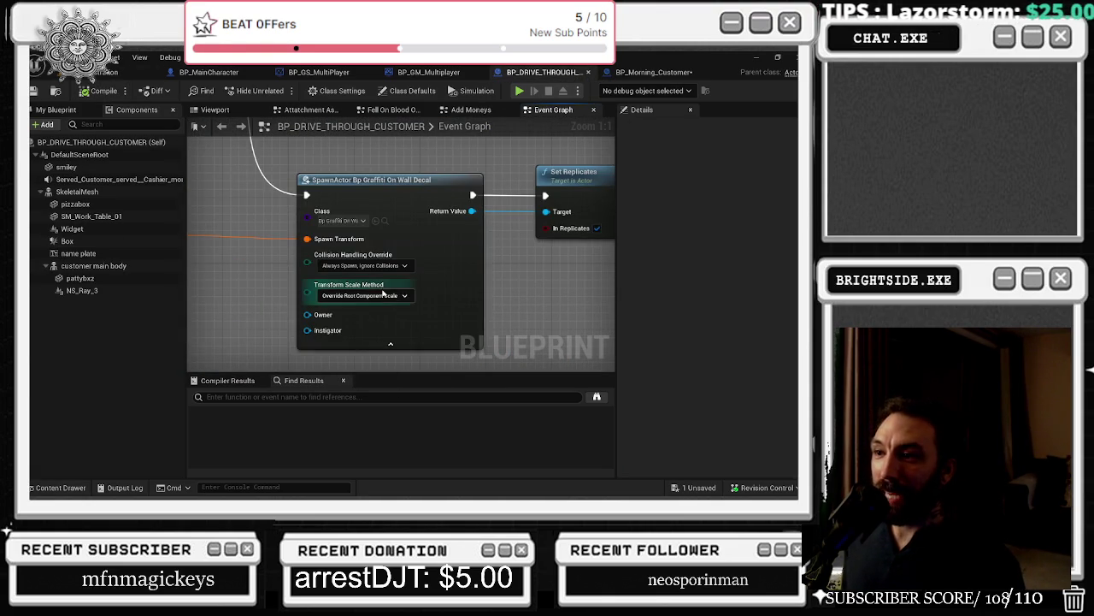
left_click(363, 295)
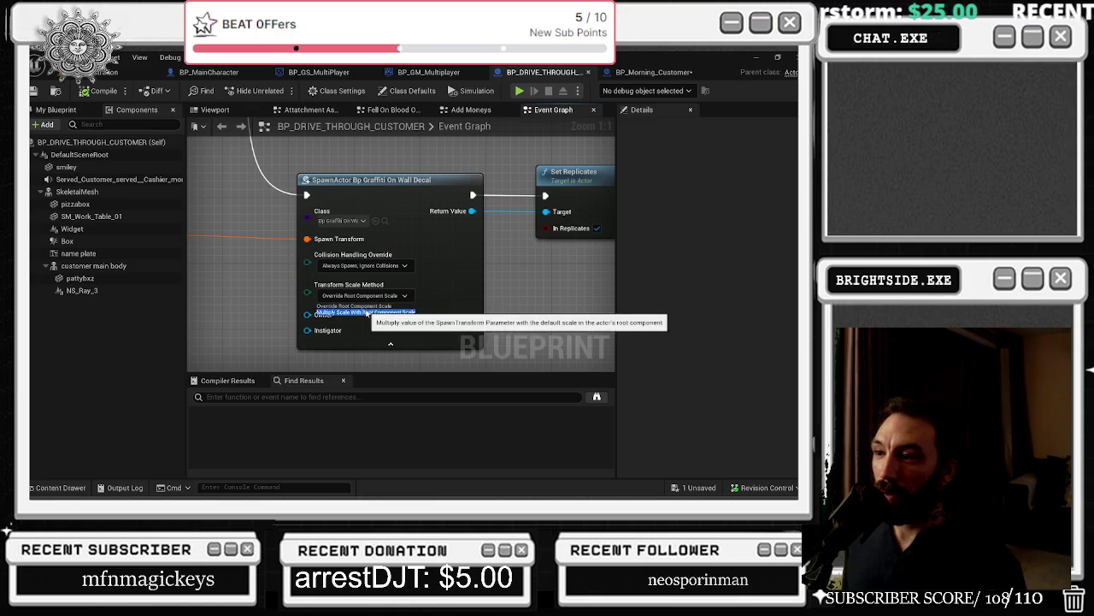
left_click(368, 312)
Step: Compile and save BP_DRIVE_THROUGH_CUSTOMER, then save the level and all modified assets
left_click(96, 90)
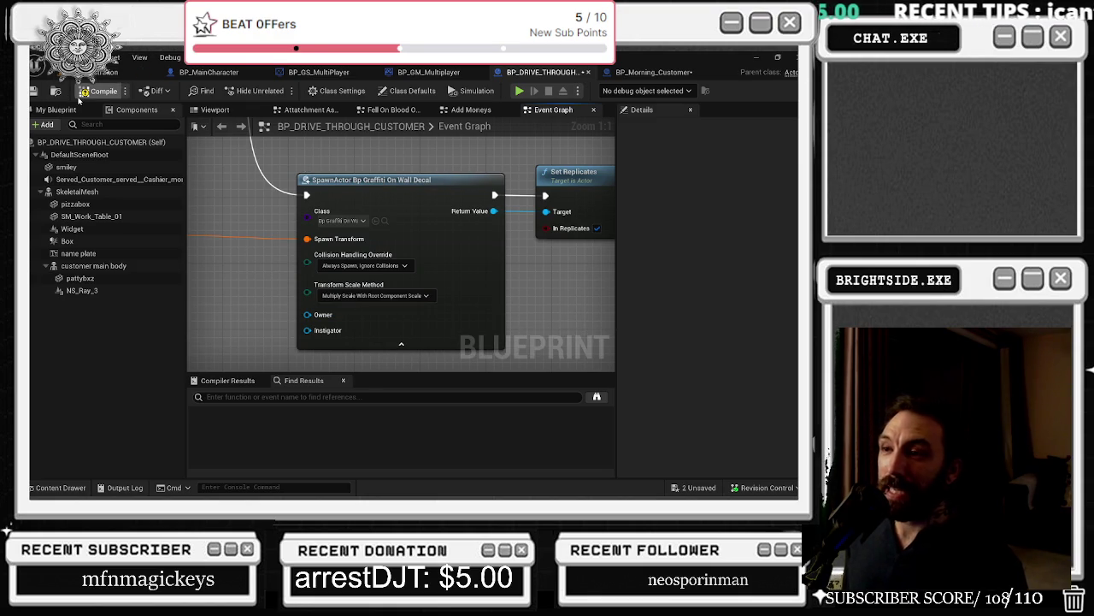
key("ctrl+s")
left_click(652, 74)
left_click(111, 72)
key("ctrl+s")
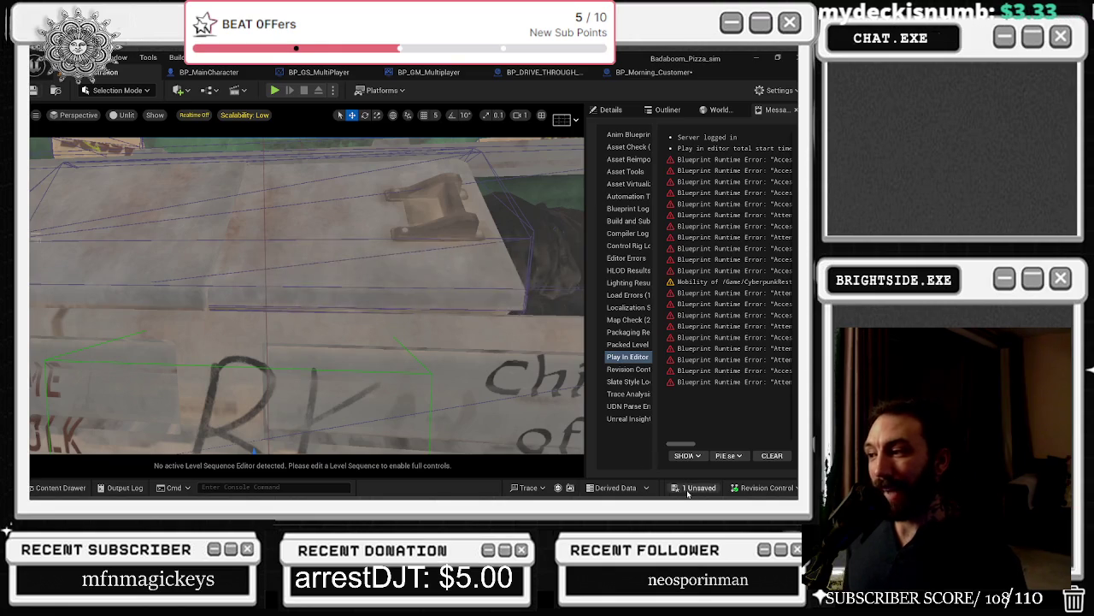
key("ctrl+shift+s")
Step: Save BP_Morning_Customer, play-test buying the store's delivery window, and reopen the spawn's scale method options
left_click(495, 394)
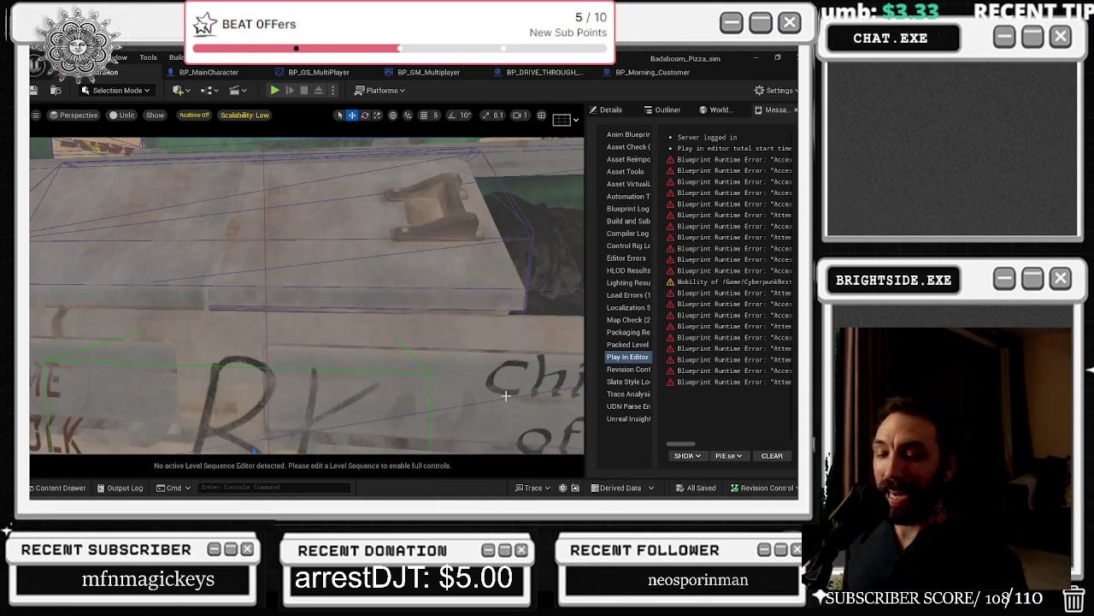
left_click(274, 90)
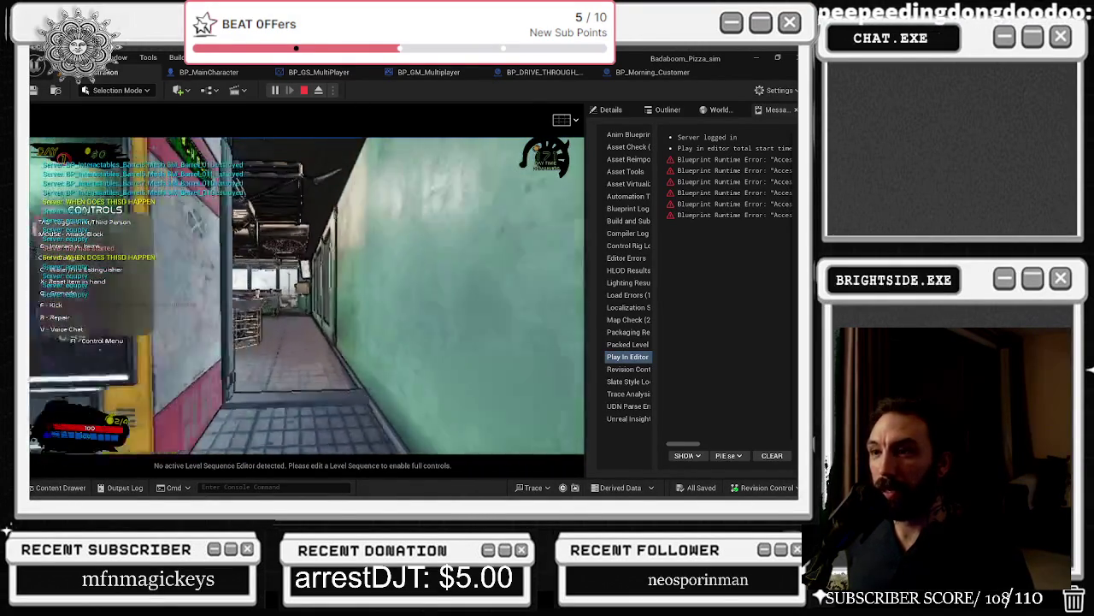
key("e")
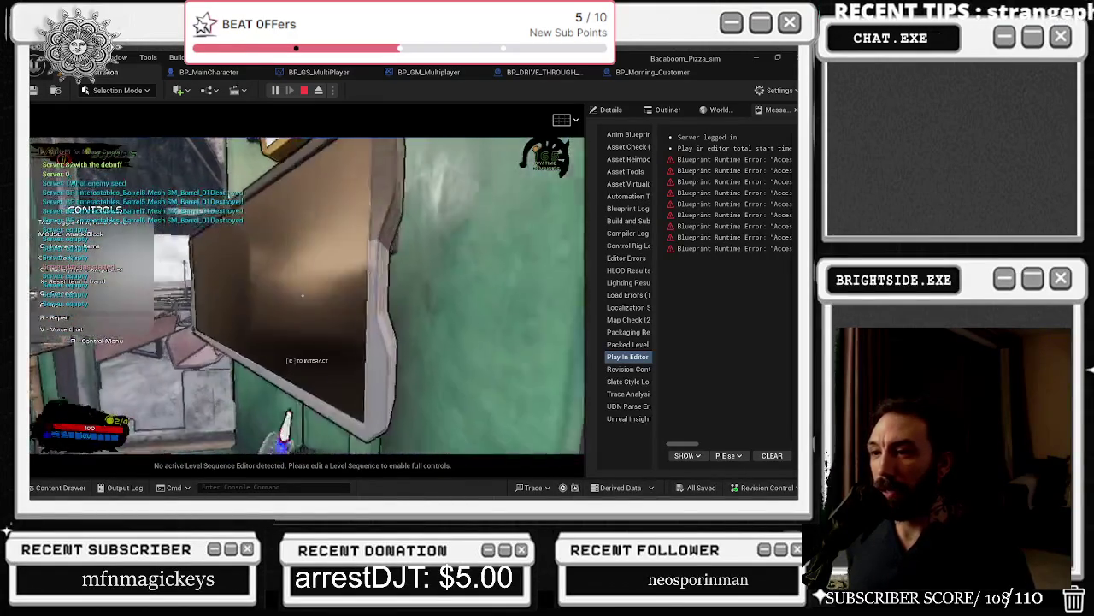
key("e")
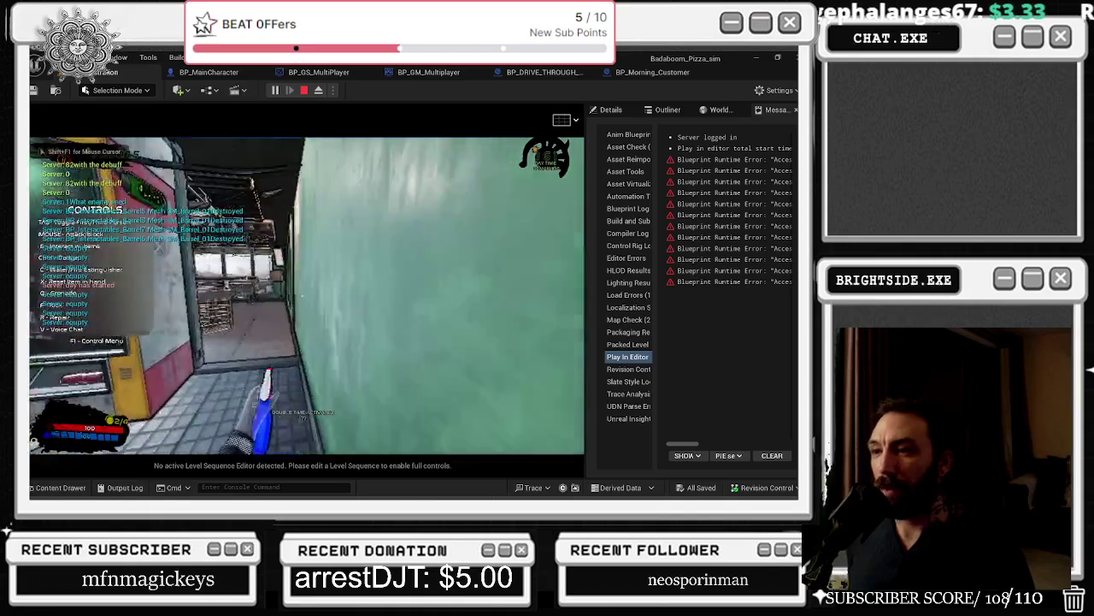
key("e")
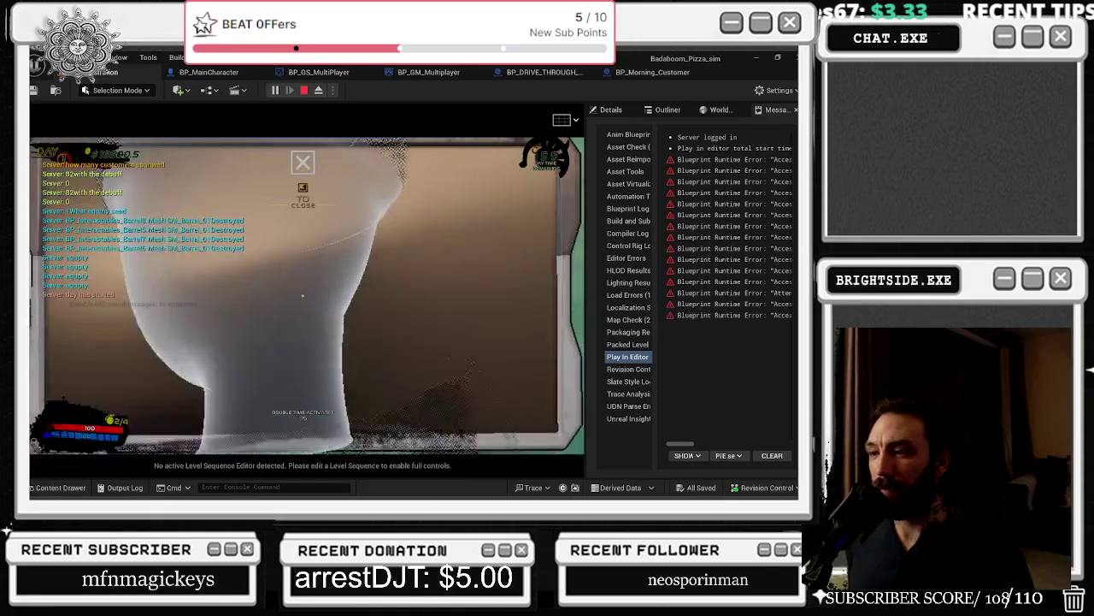
left_click(436, 333)
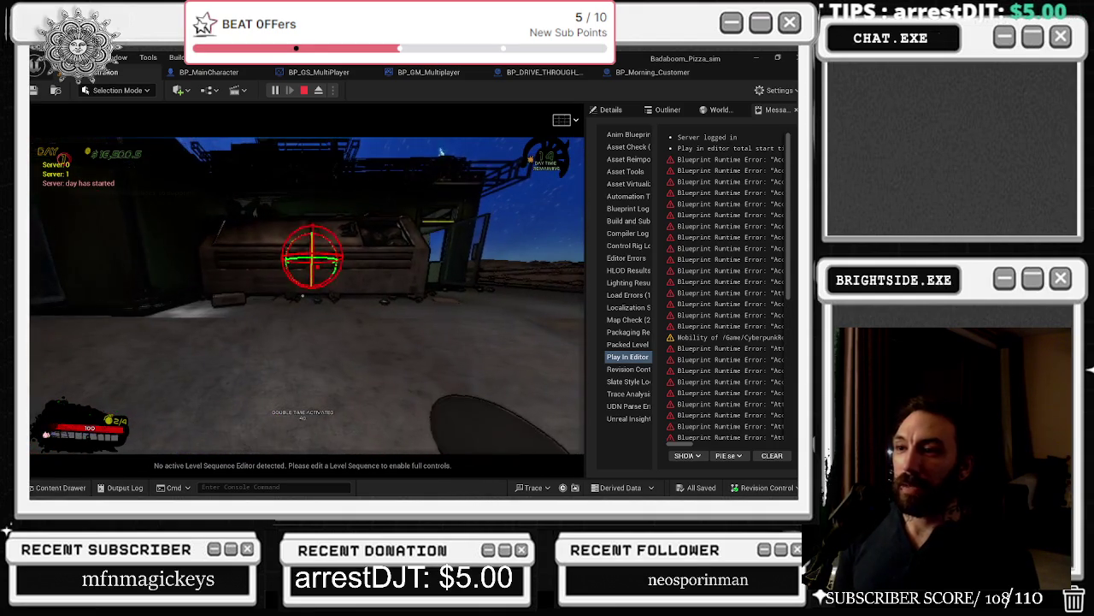
key("Escape")
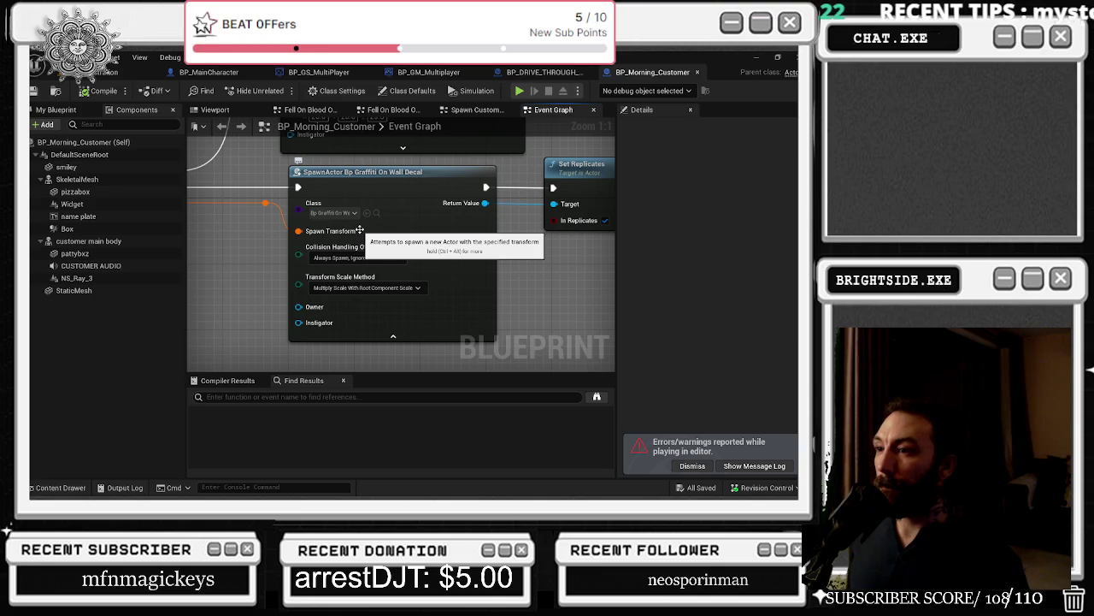
left_click(366, 288)
Step: Set Morning_Customer's scale to Override Root Component Scale and both spawns to adjust location, always spawning
left_click(368, 300)
left_click(350, 260)
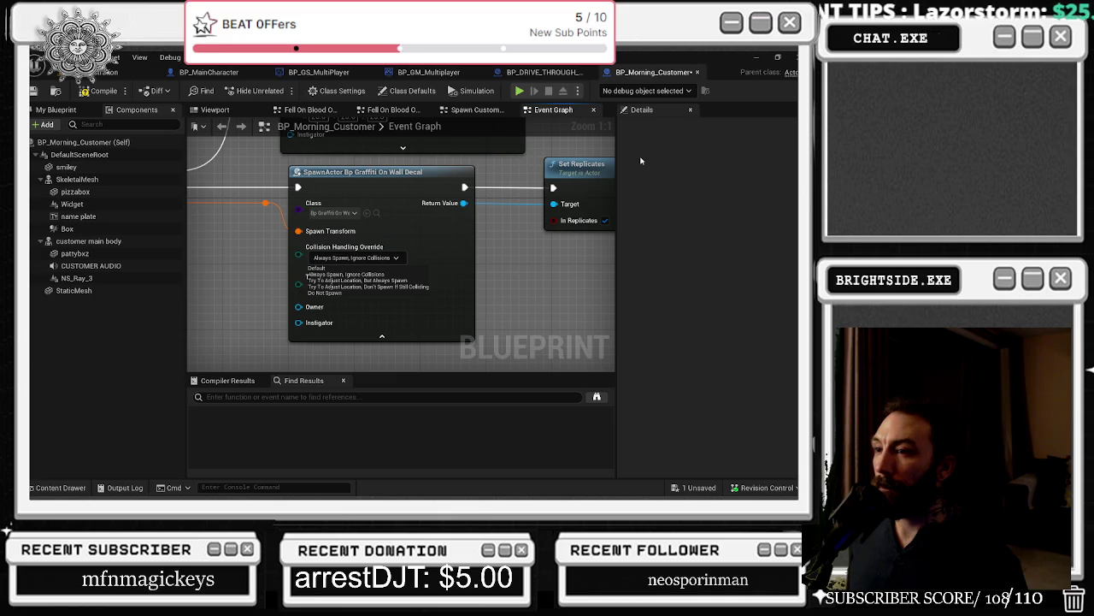
left_click(415, 281)
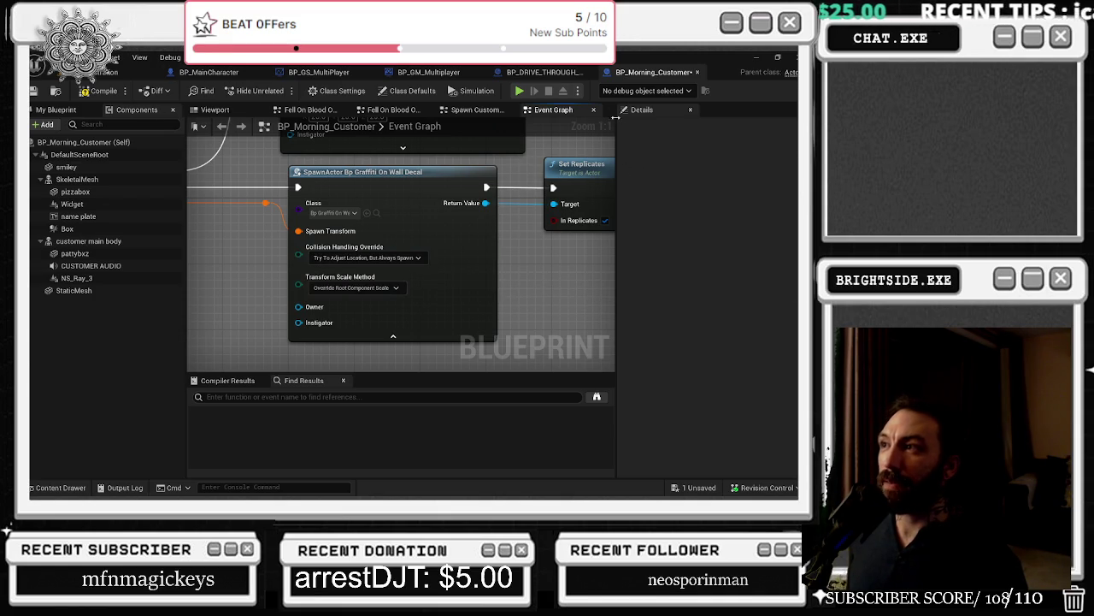
left_click(544, 72)
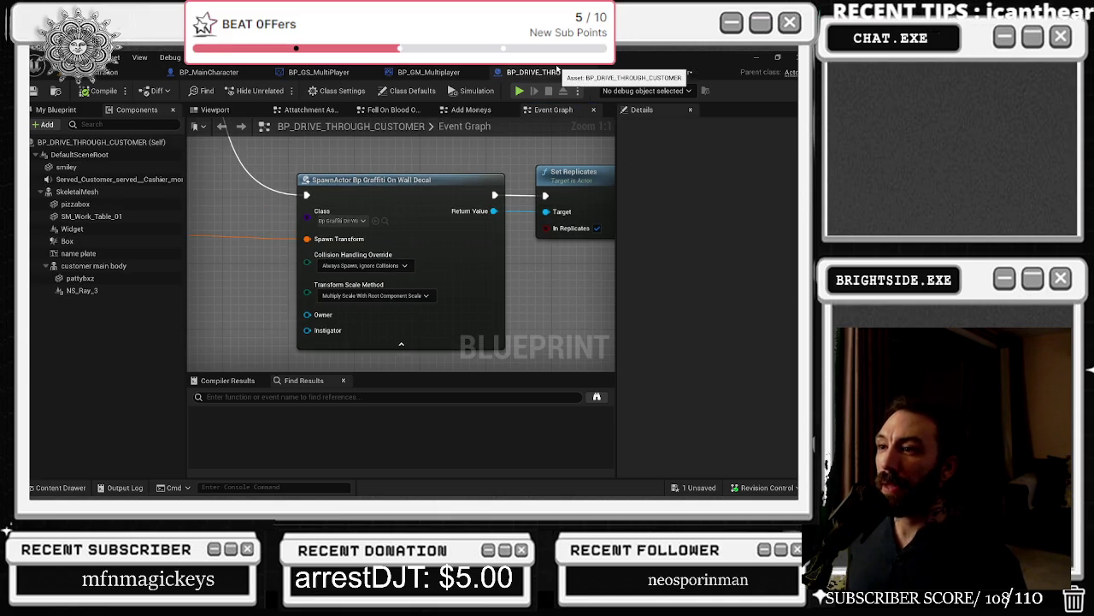
left_click(366, 265)
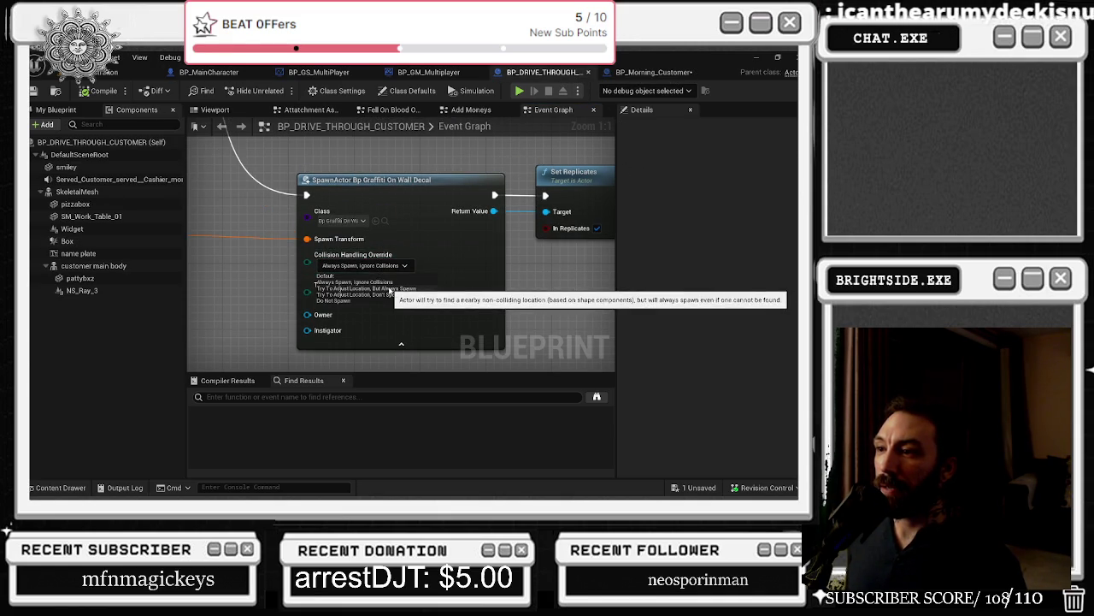
left_click(372, 288)
Step: Change both spawns' collision handling to Try To Adjust Location, Don't Spawn If Still Colliding
left_click(658, 72)
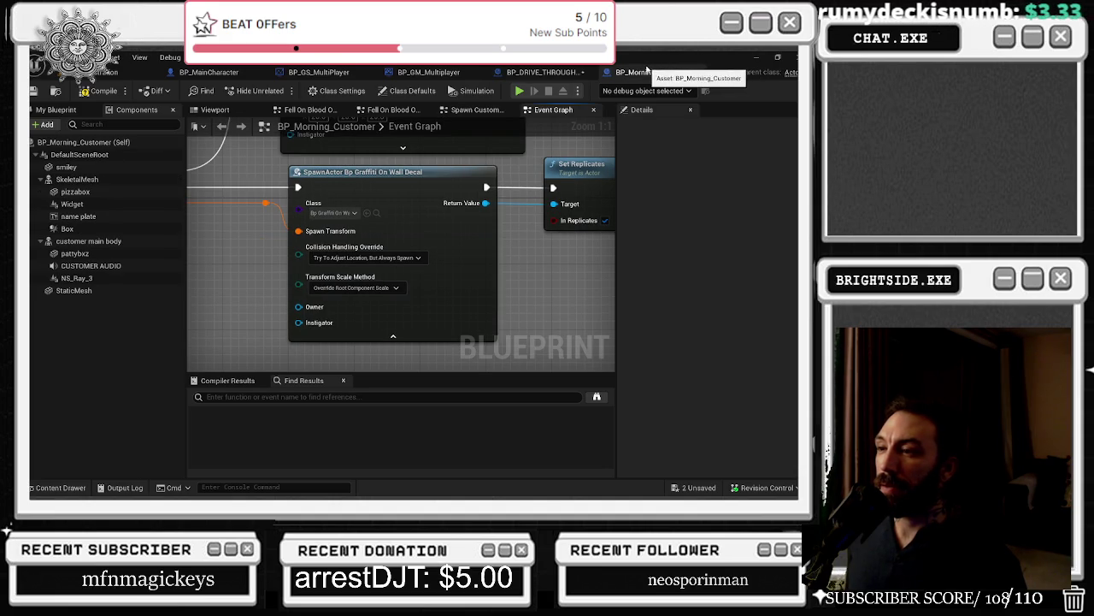
left_click(418, 258)
left_click(416, 241)
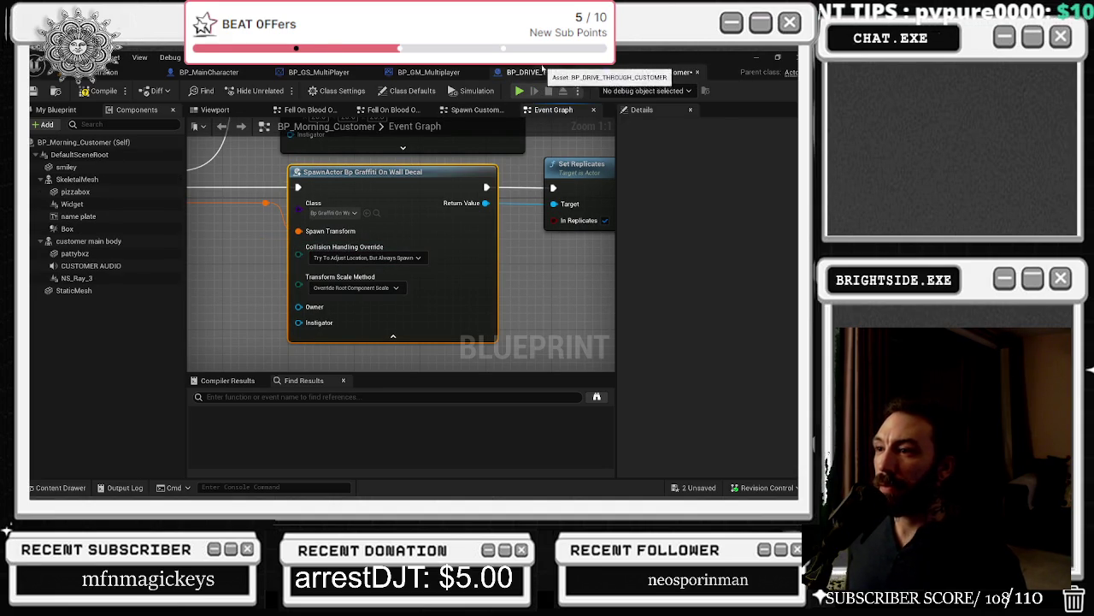
left_click(543, 72)
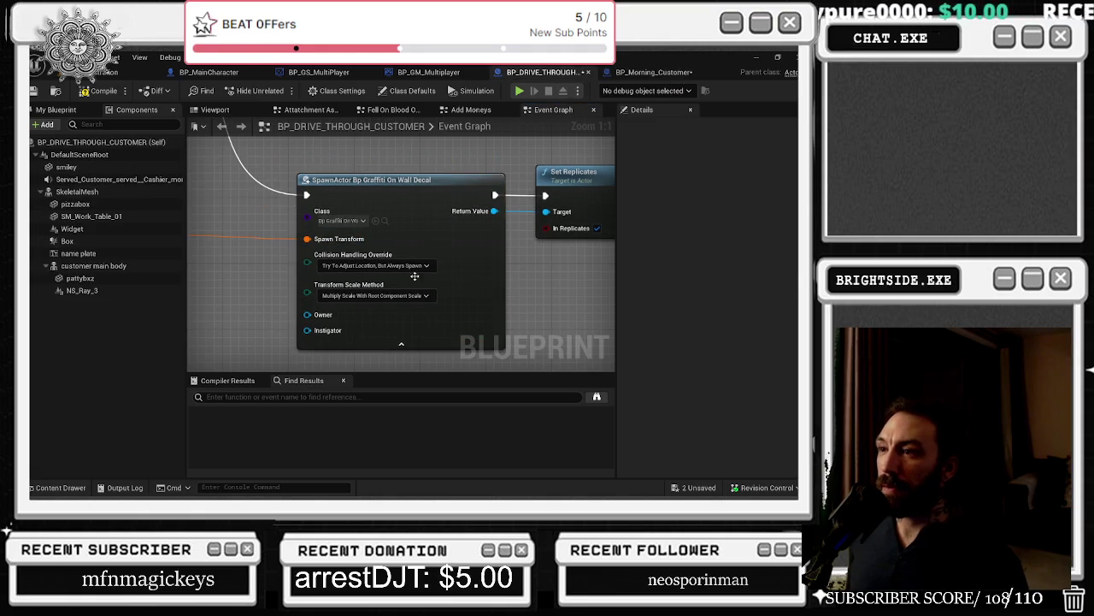
left_click(387, 266)
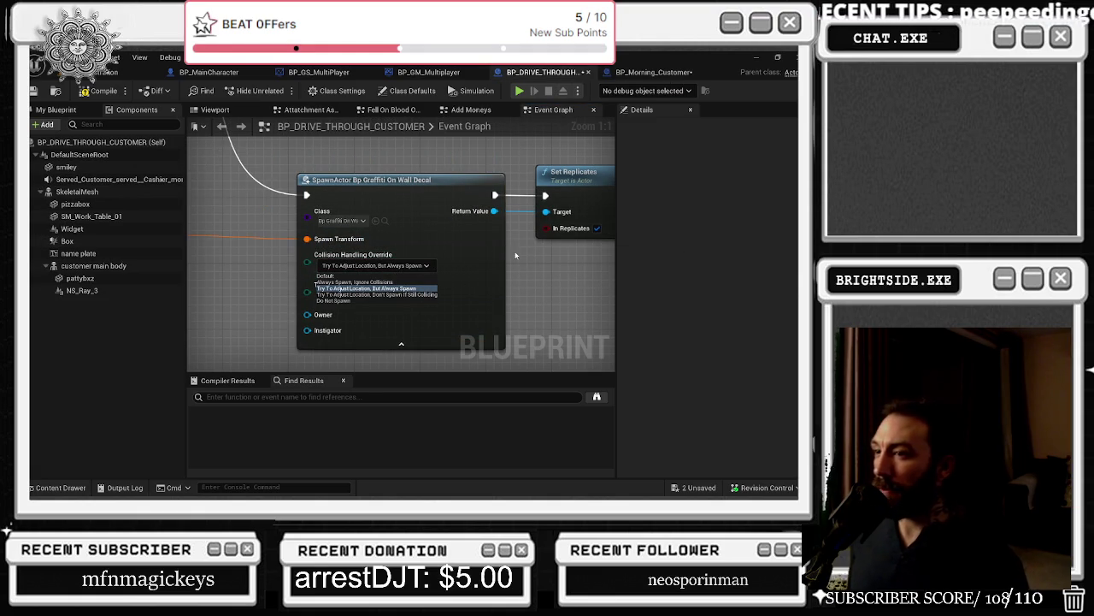
left_click(421, 295)
left_click(634, 73)
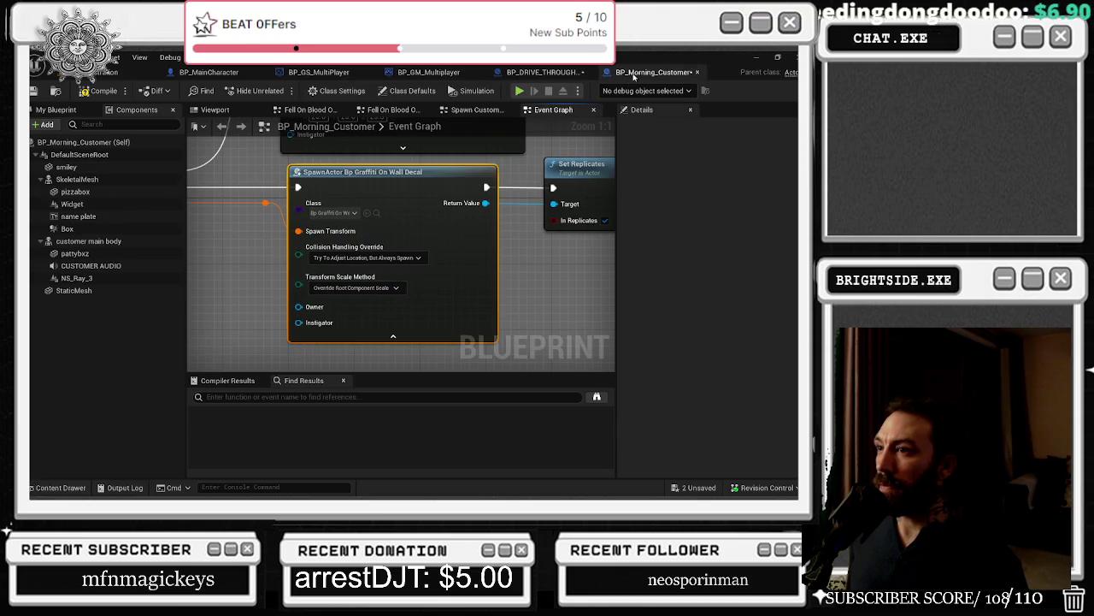
left_click(418, 258)
left_click(411, 295)
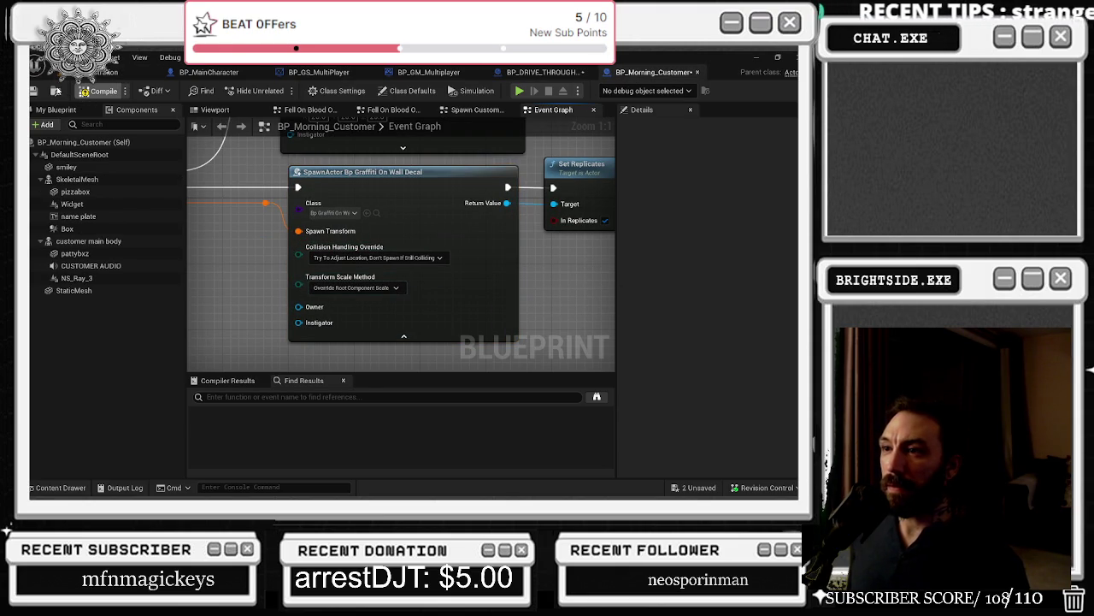
Step: Save BP_Morning_Customer and BP_DRIVE_THROUGH_CUSTOMER
left_click(32, 90)
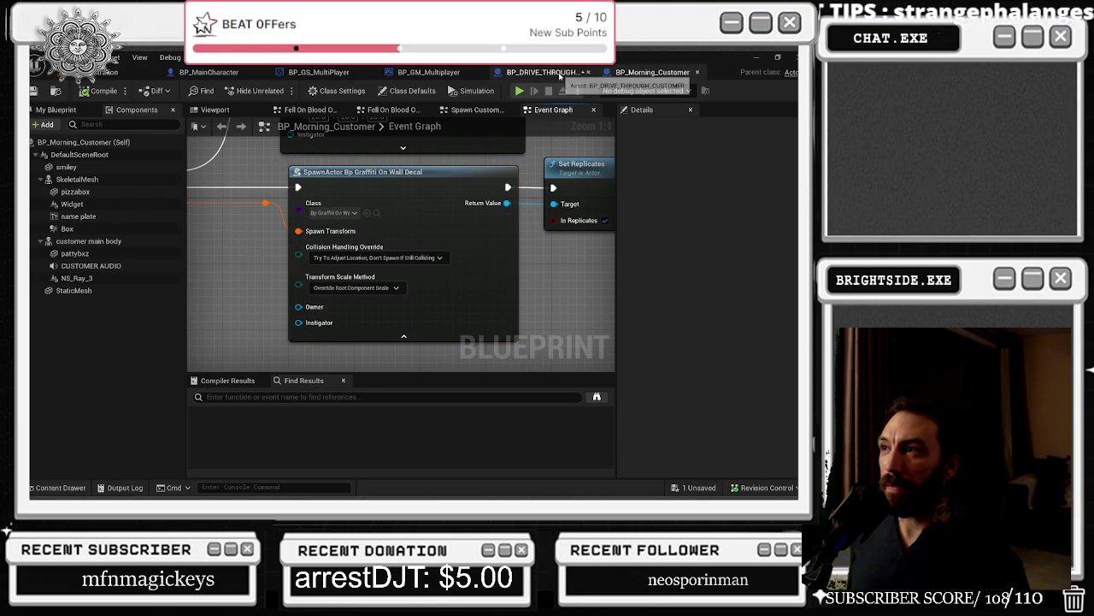
left_click_drag(554, 76, 431, 75)
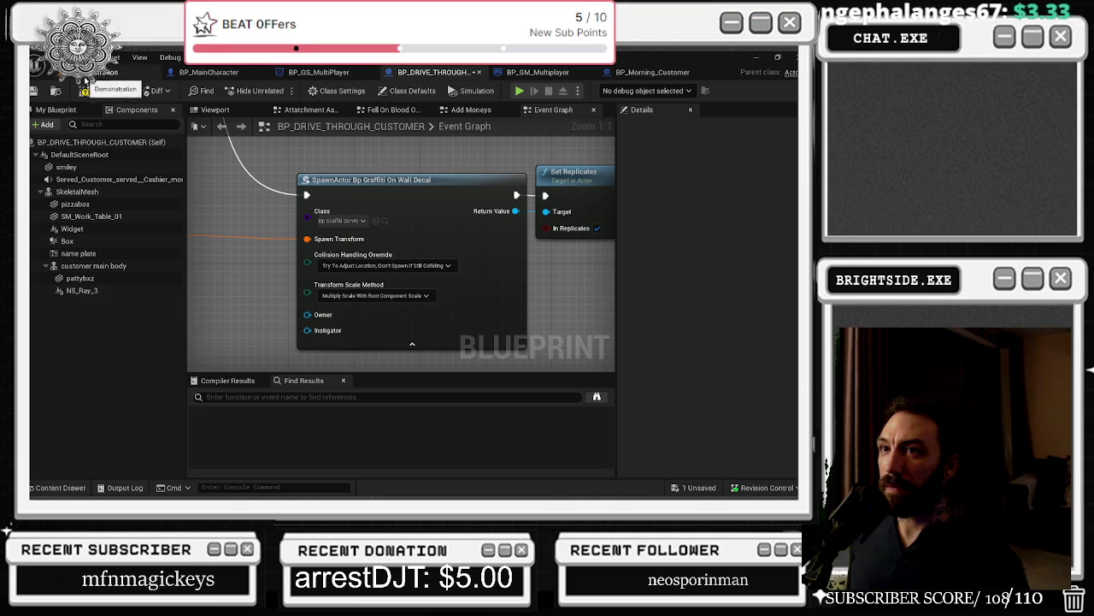
left_click(34, 92)
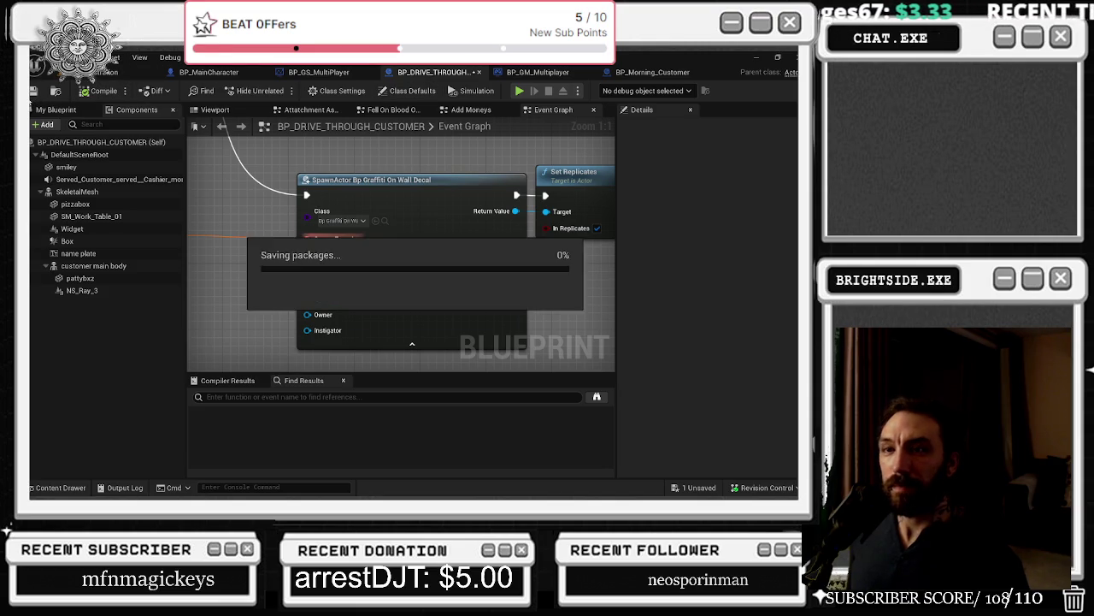
left_click(128, 72)
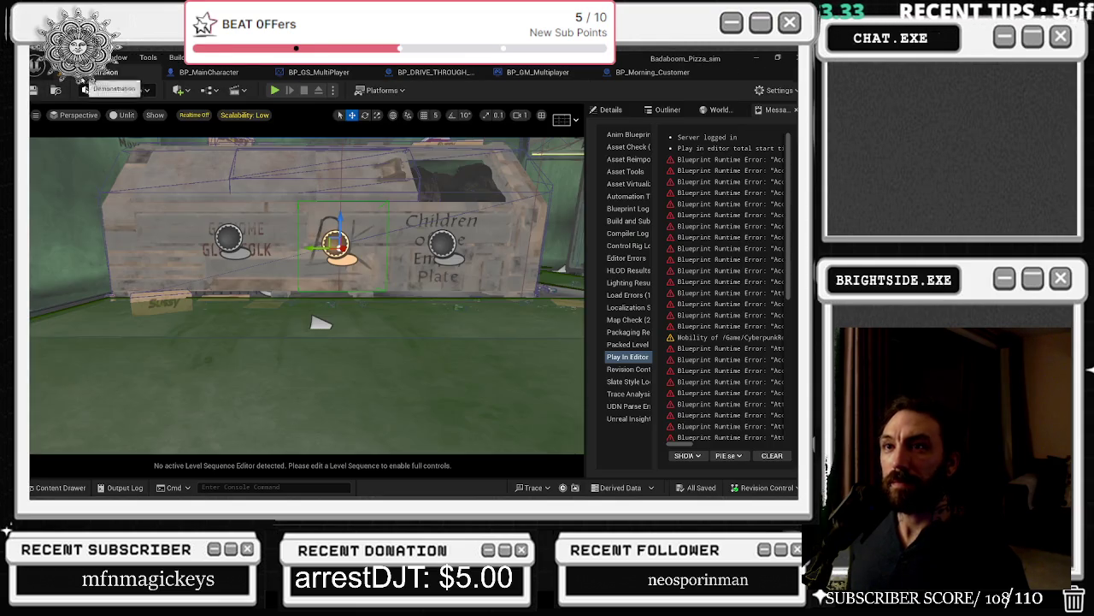
Step: Save remaining changes and run a brief play test walking toward the building's green door
left_click(32, 91)
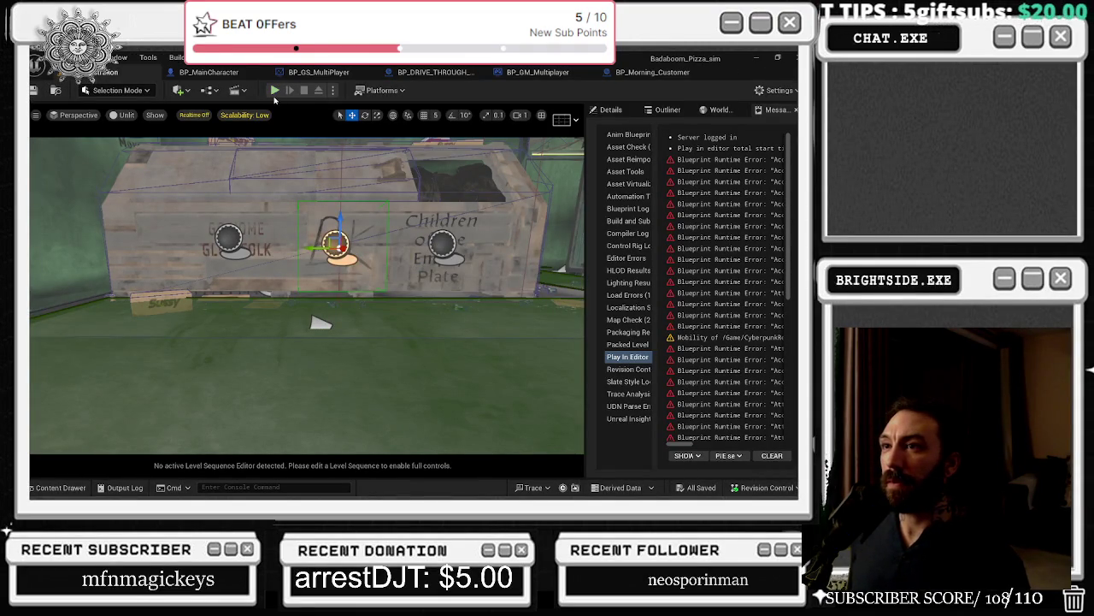
left_click(274, 93)
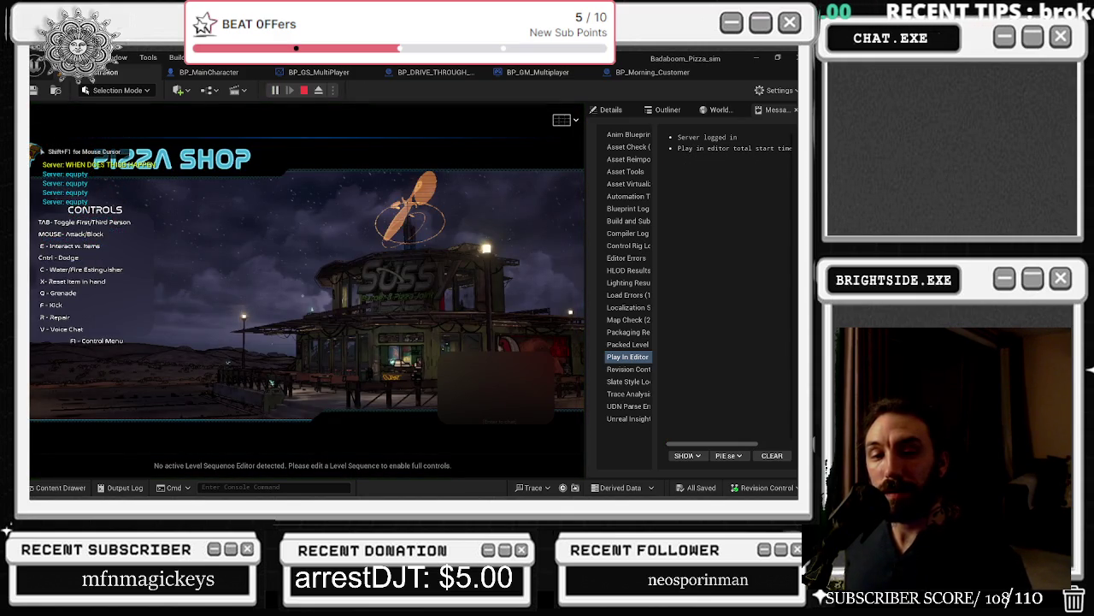
key("w")
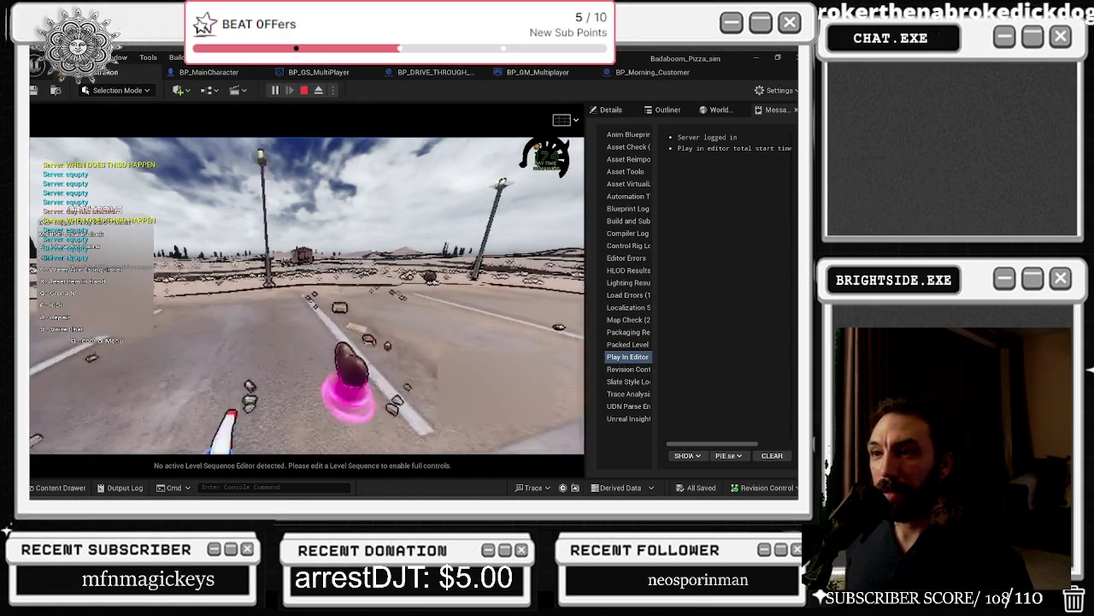
key("w")
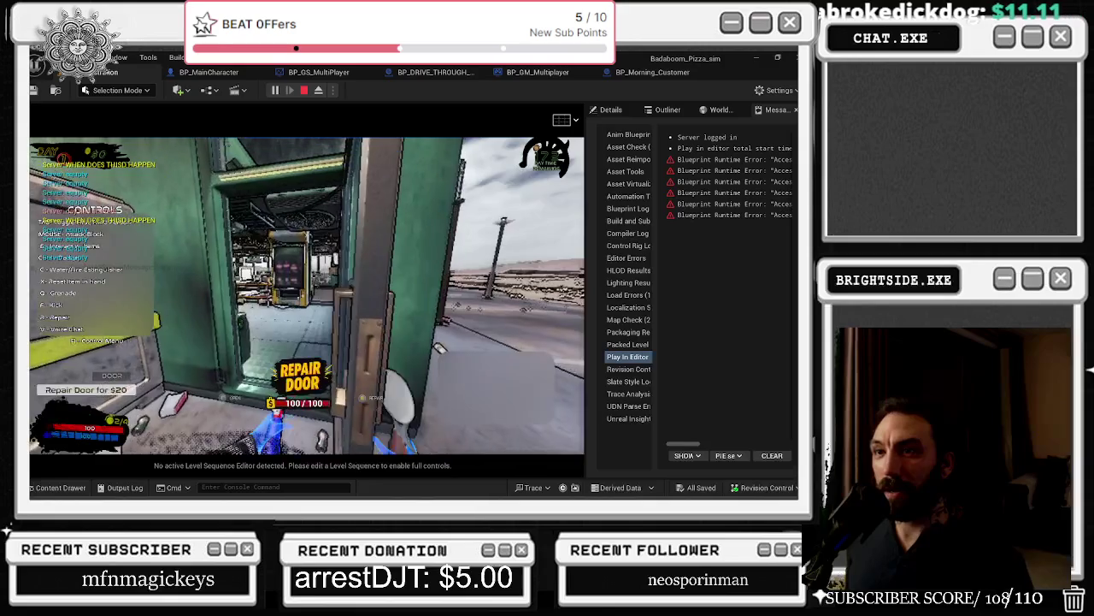
key("Escape")
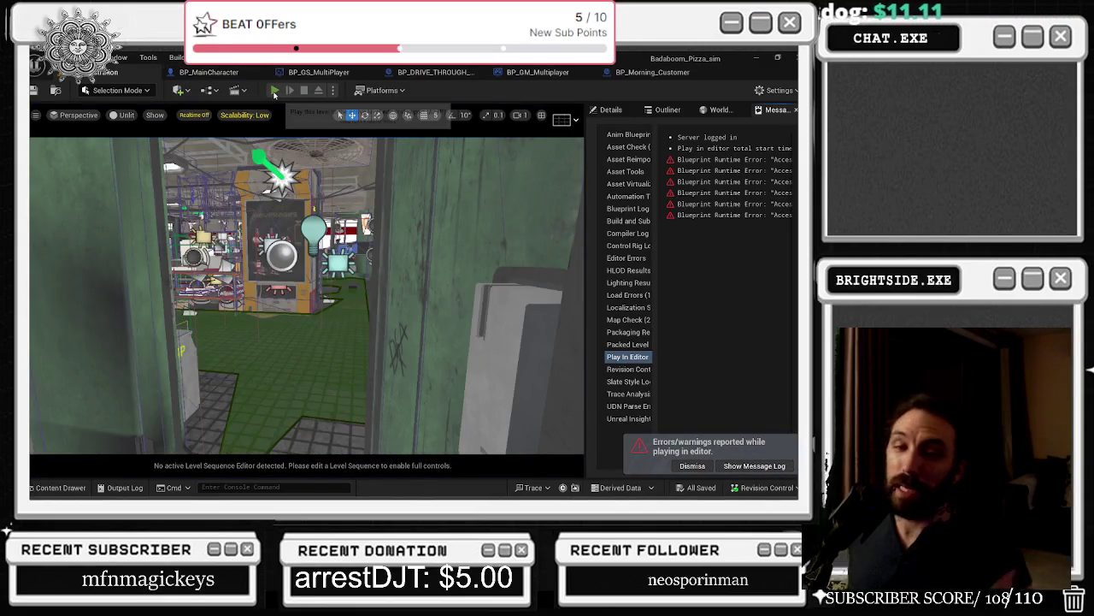
Step: Play-test buying a 2000 item from the F1 menu and hitting the dumpster to spawn graffiti
left_click(274, 91)
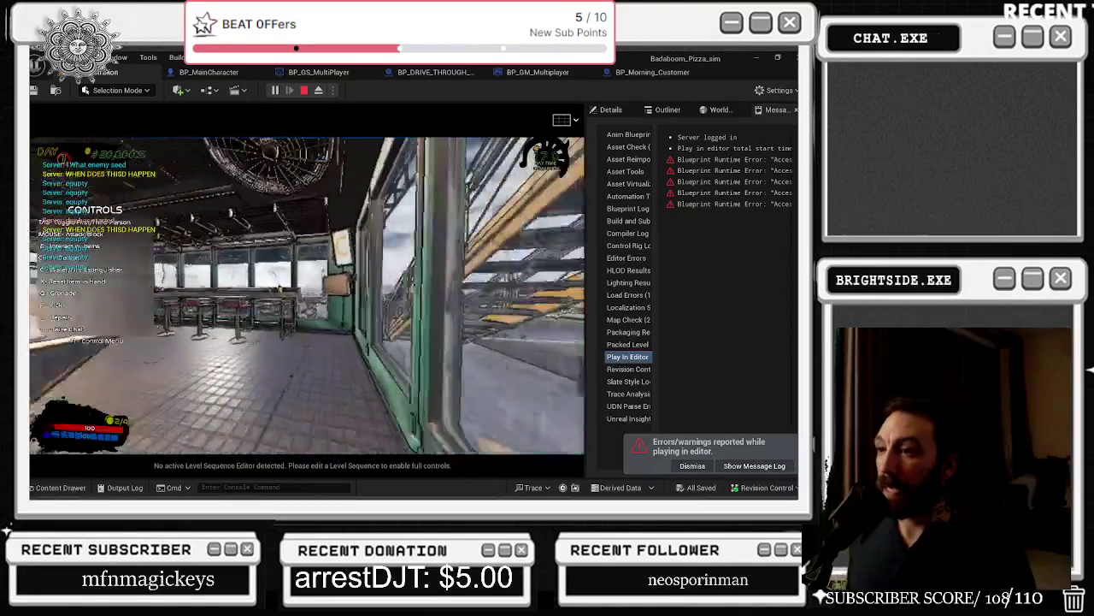
key("F1")
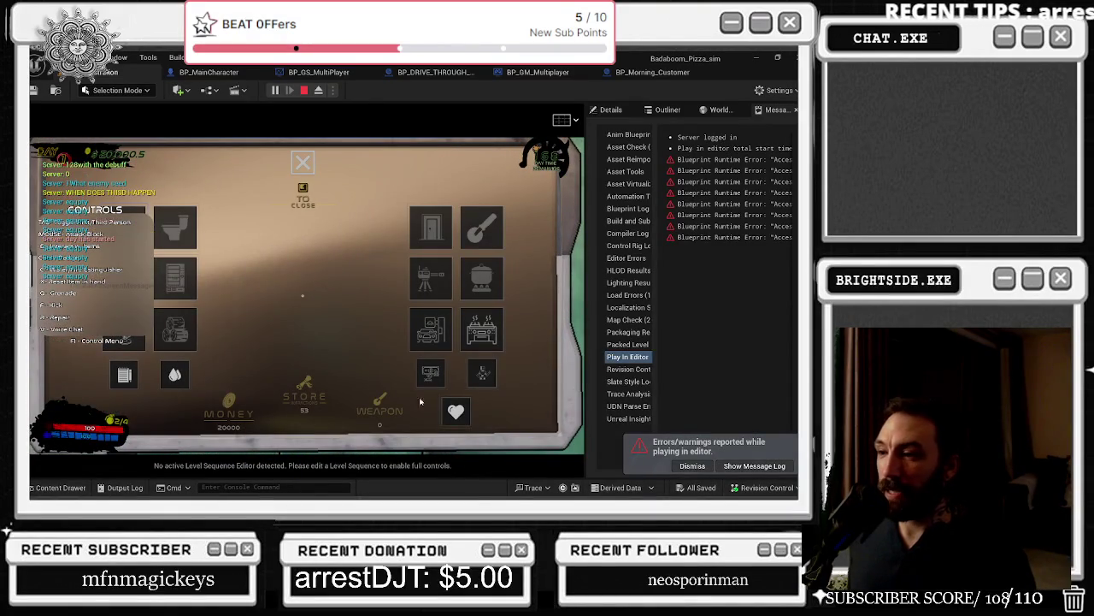
left_click(431, 323)
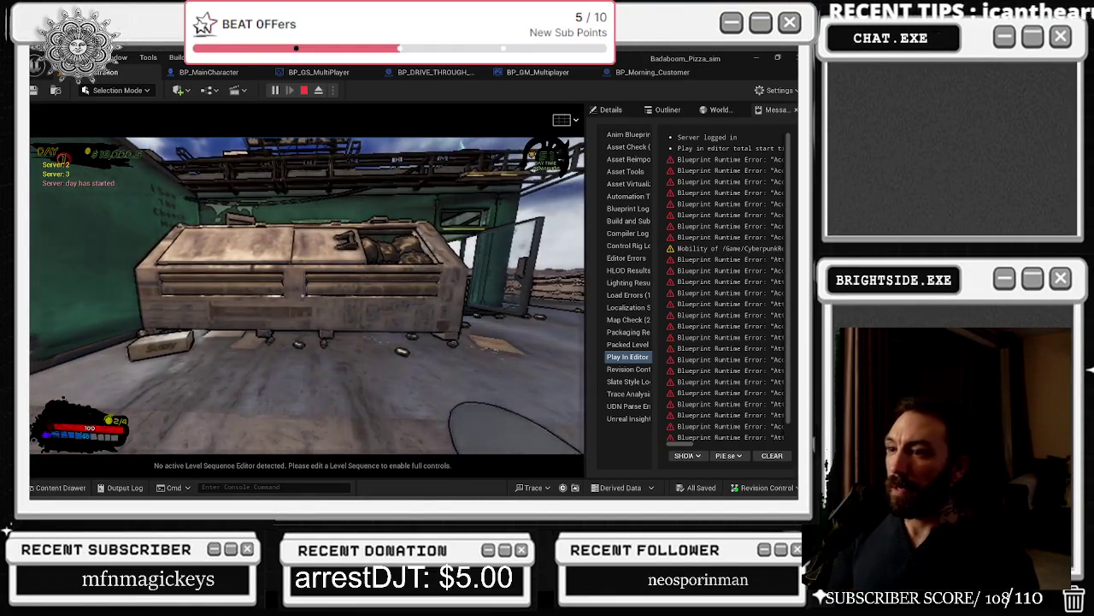
left_click(303, 295)
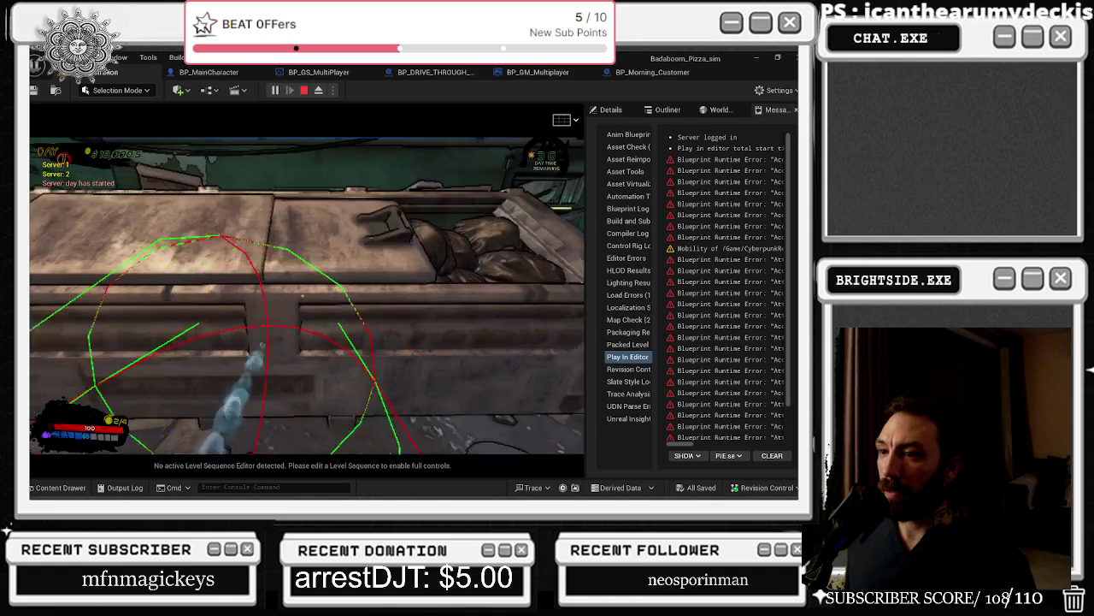
key("s")
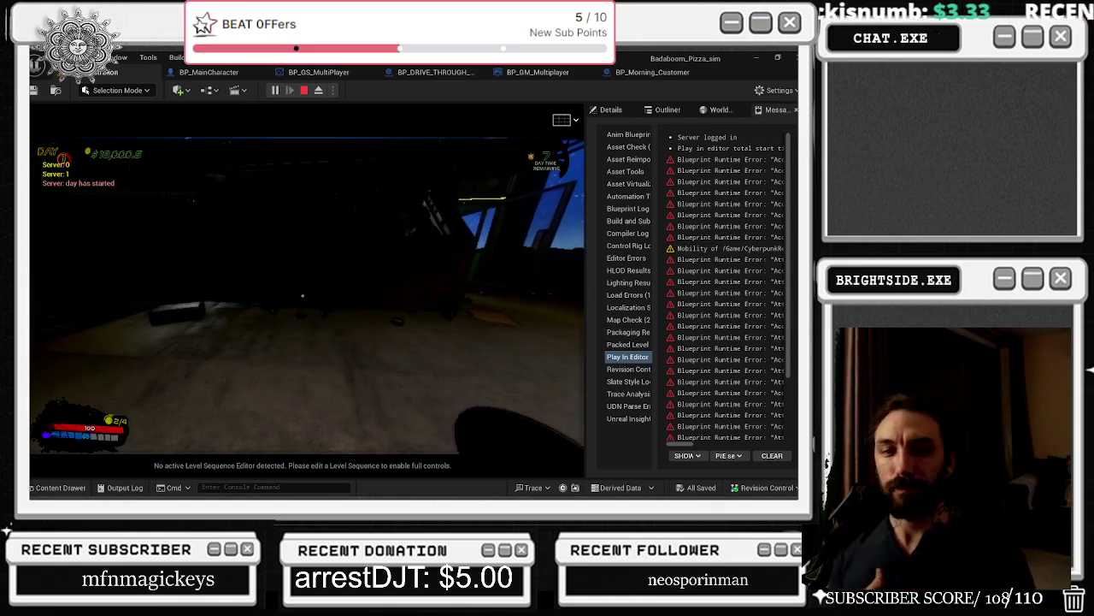
key("Escape")
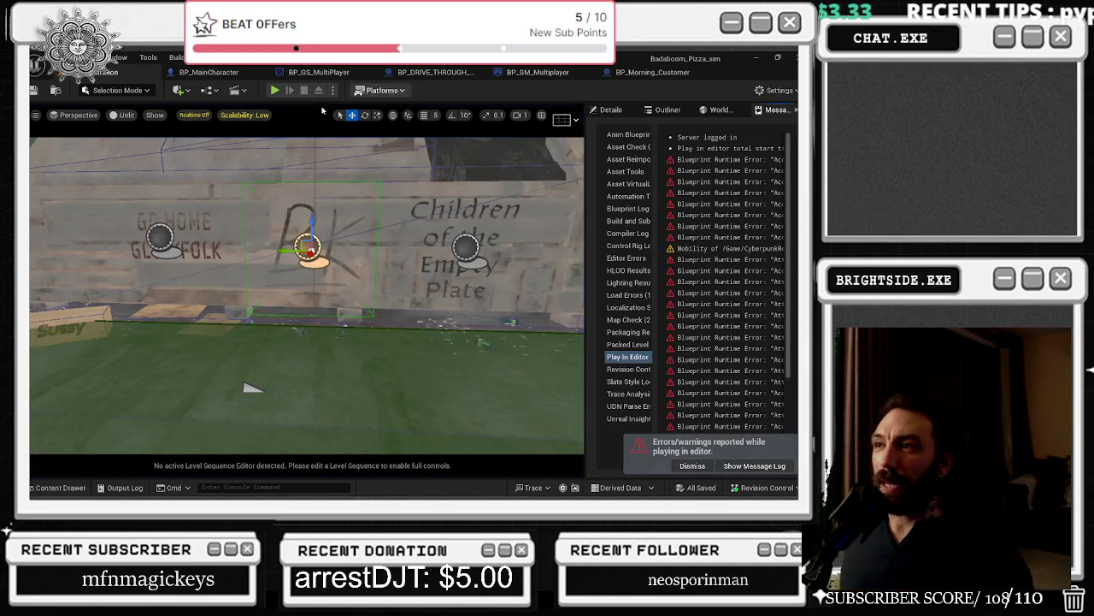
left_click(414, 72)
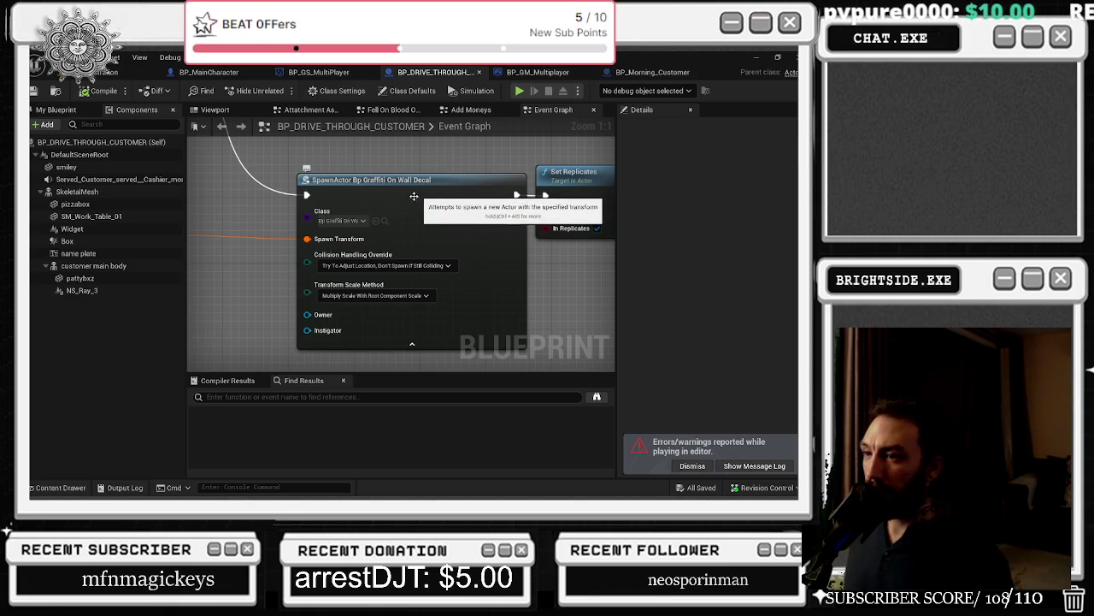
Step: Recombine Spawn Graffiti Multi's split transform pins, wire Transform into Spawn Transform, then compile and save
mouse_move(427, 194)
left_mouse_down()
mouse_move(509, 295)
mouse_move(703, 420)
mouse_move(571, 314)
left_mouse_up()
scroll(461, 279, "down", 1)
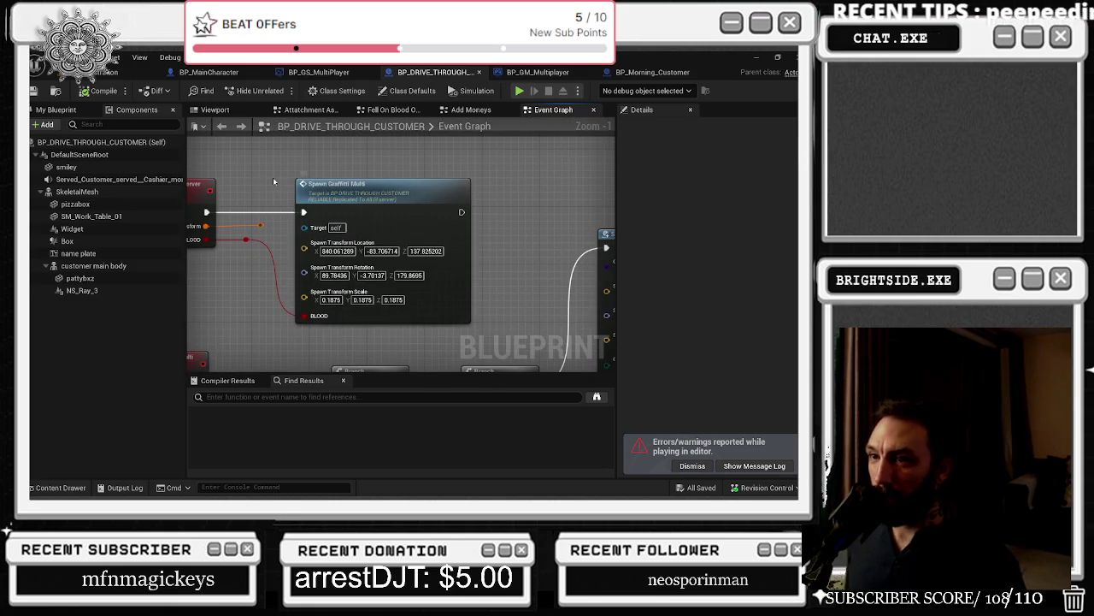
double_click(261, 225)
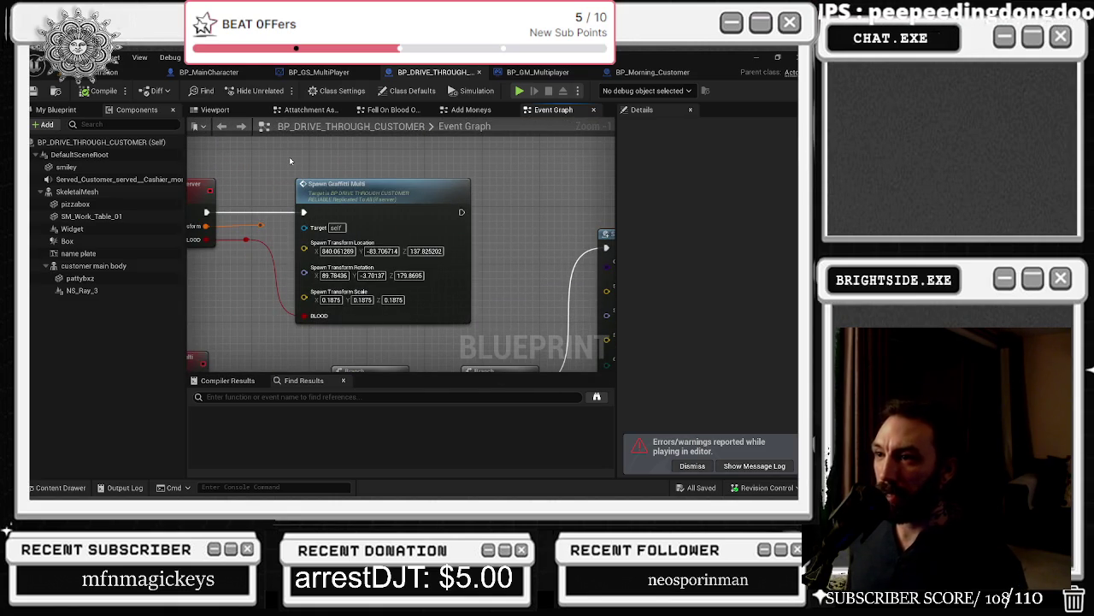
right_click(335, 246)
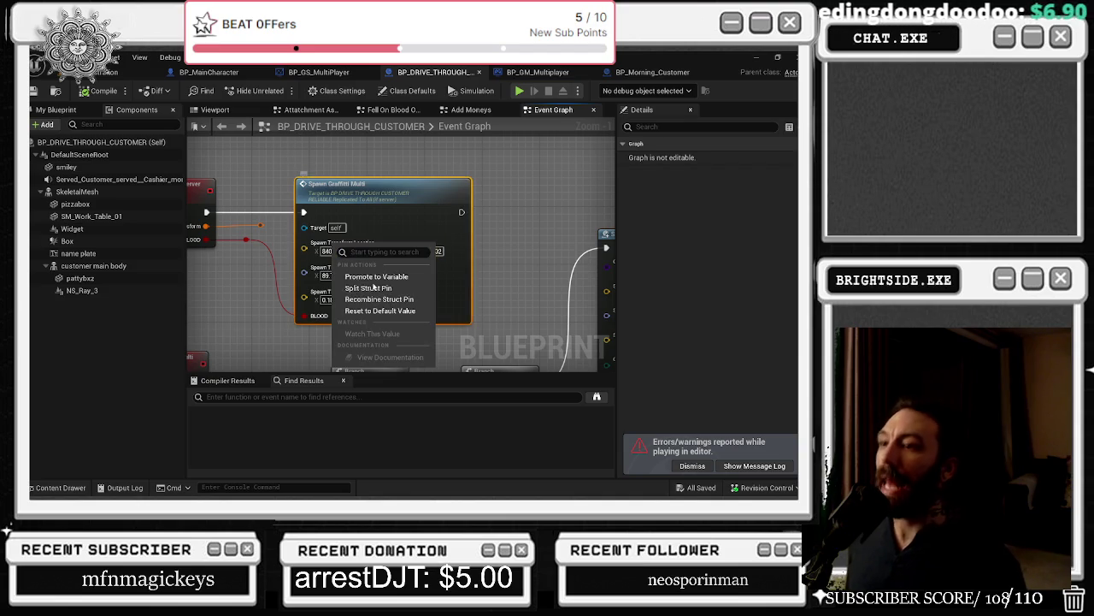
left_click(382, 300)
mouse_move(261, 226)
left_mouse_down()
mouse_move(323, 254)
mouse_move(278, 228)
left_mouse_up()
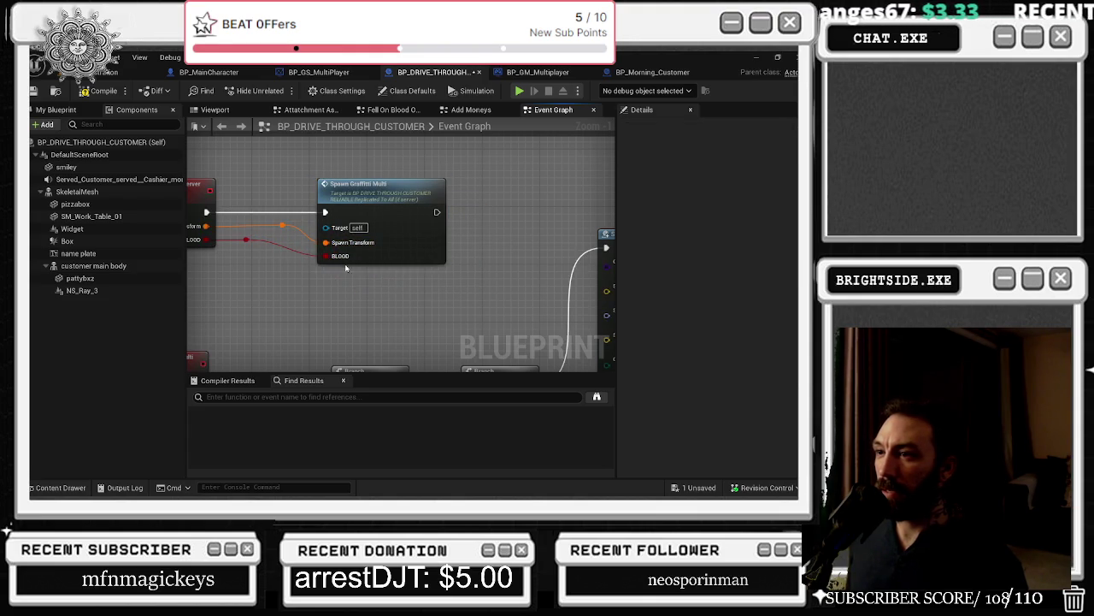
left_click_drag(342, 254, 233, 126)
mouse_move(342, 188)
left_mouse_down()
mouse_move(308, 153)
mouse_move(263, 353)
mouse_move(337, 139)
mouse_move(402, 260)
left_mouse_up()
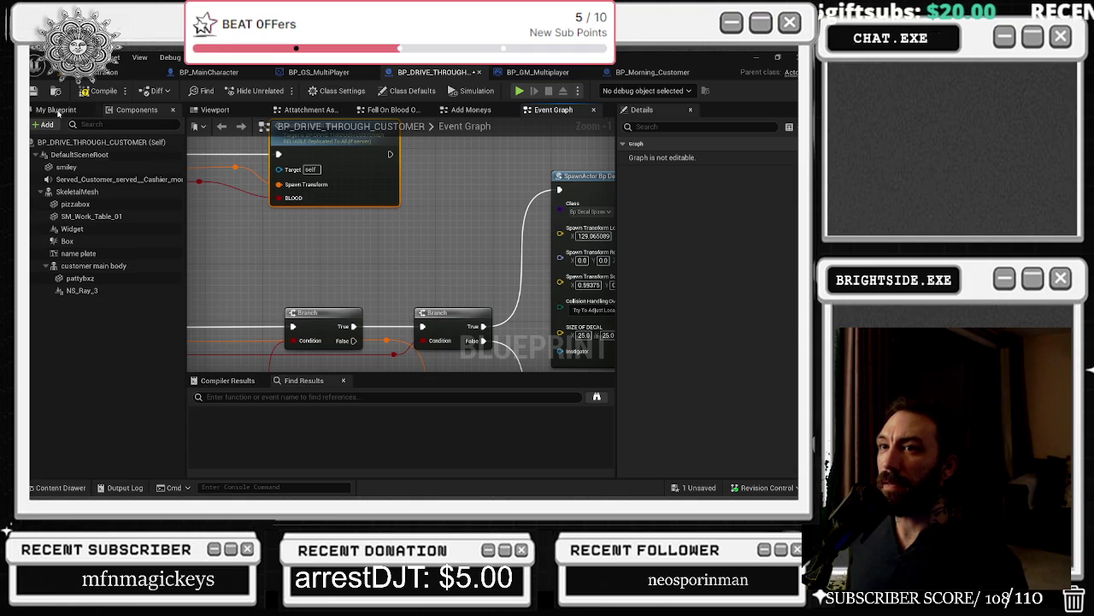
left_click(33, 91)
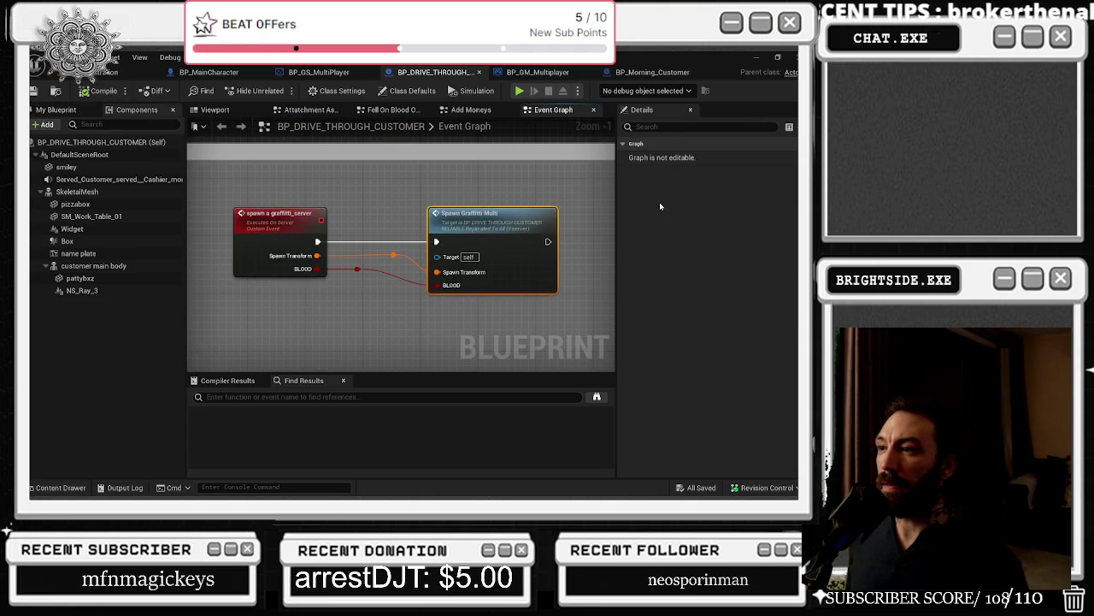
Step: In BP_Morning_Customer, recombine the spawn transform pins and wire the event's Transform into Spawn Transform
left_click(652, 73)
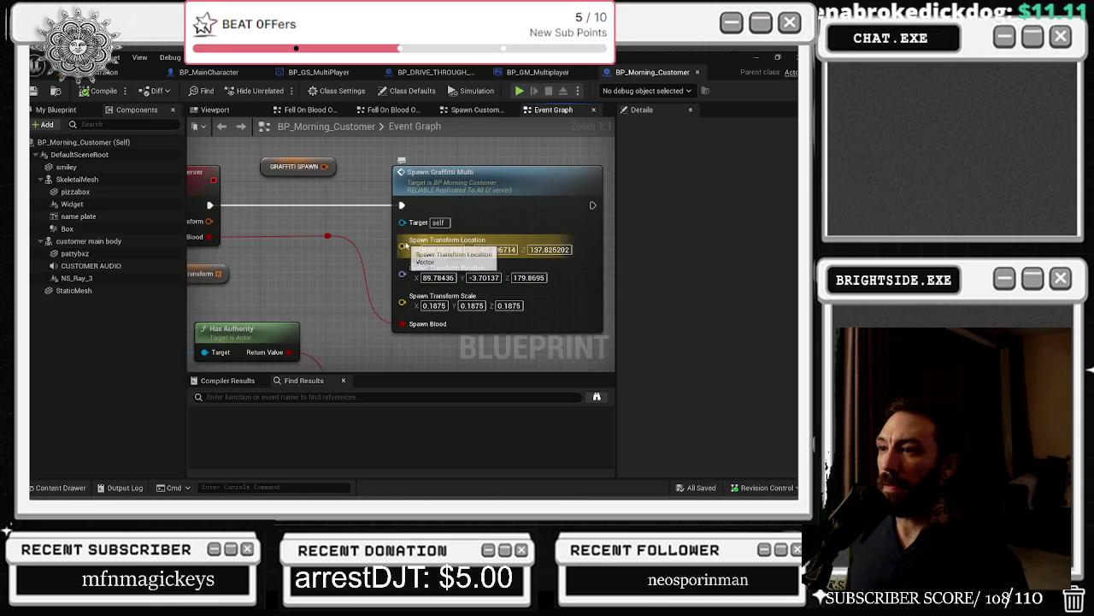
right_click(403, 246)
left_click(427, 288)
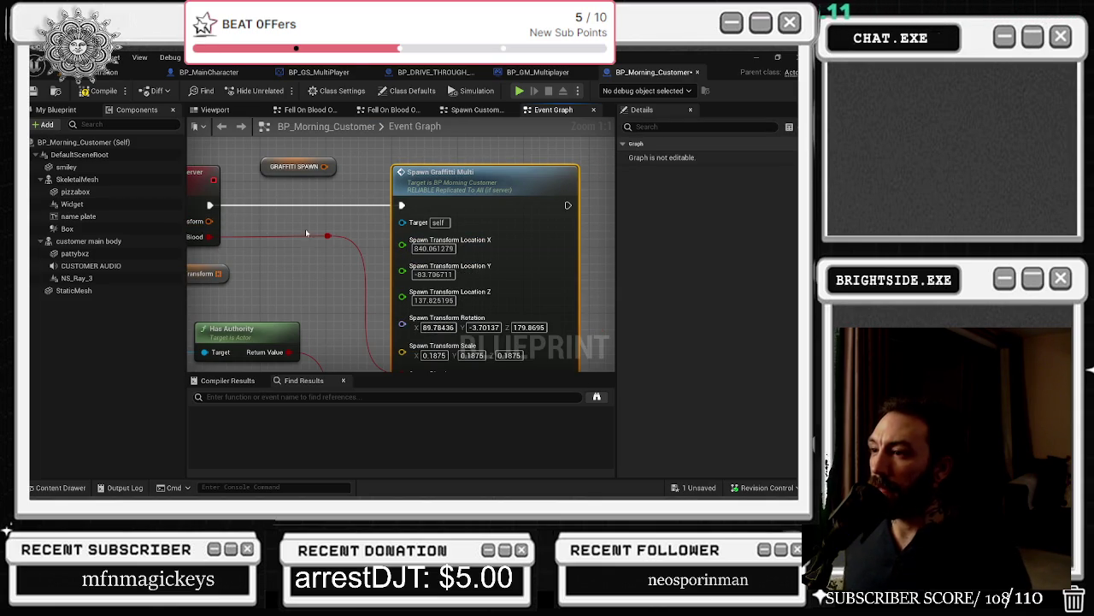
right_click(461, 243)
key("ctrl+z")
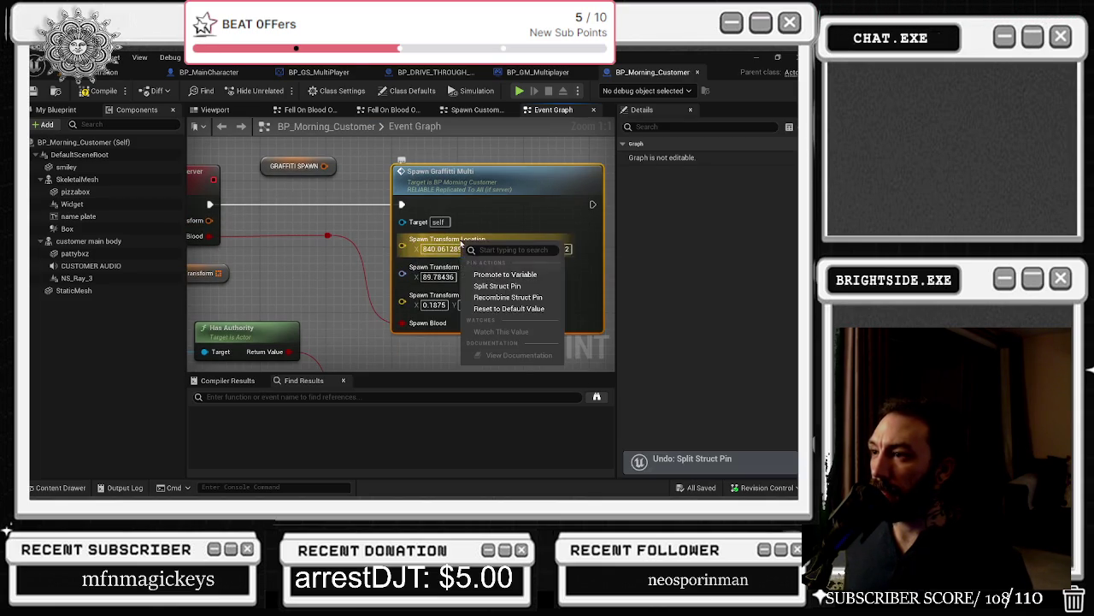
left_click(501, 298)
left_click_drag(205, 221, 402, 239)
Step: Route the transform wire through a reroute node beside the spawn node, then compile and save
left_click(270, 229)
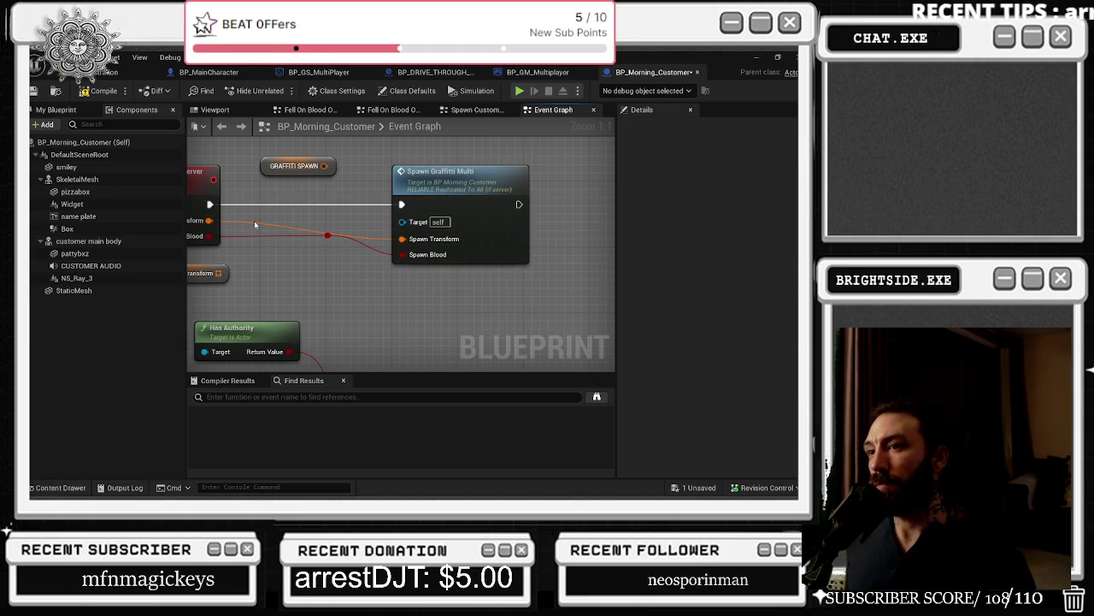
double_click(254, 221)
left_click_drag(255, 226, 355, 229)
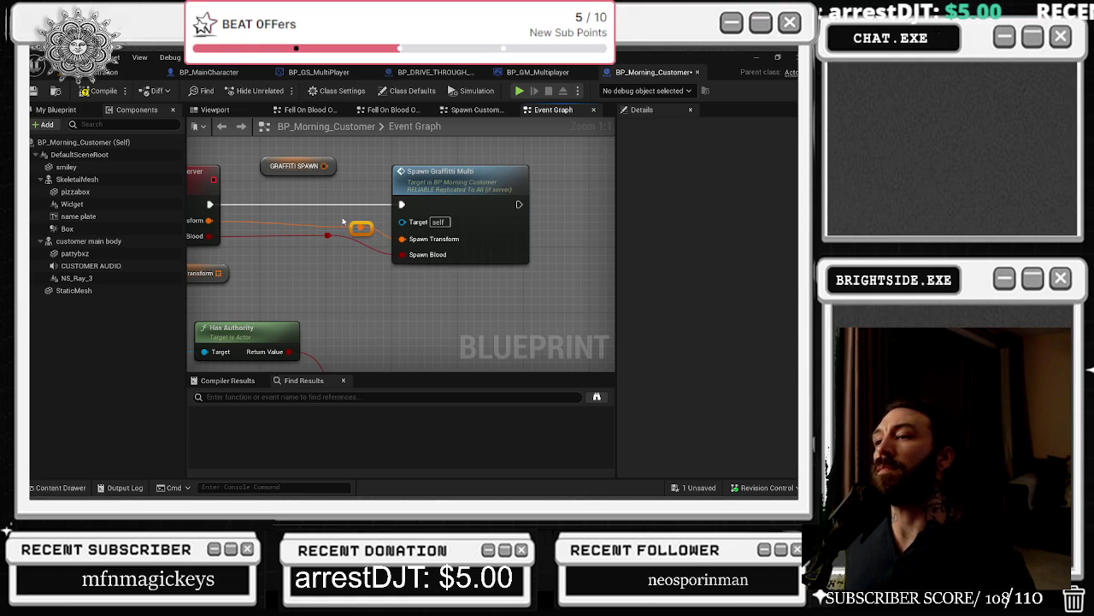
scroll(343, 221, "down", 2)
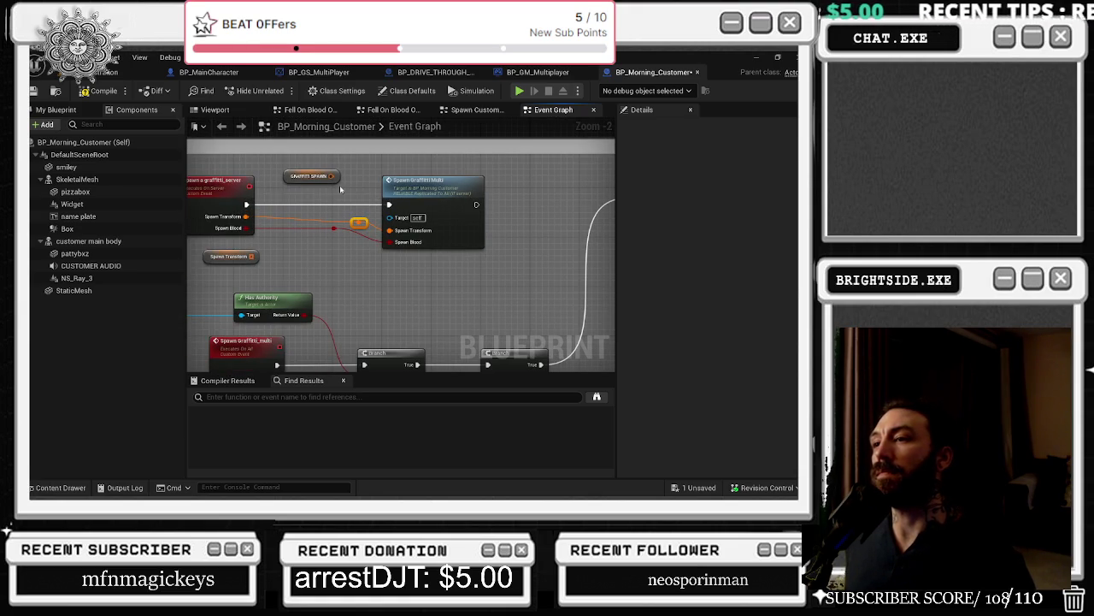
left_click(33, 92)
left_click(111, 73)
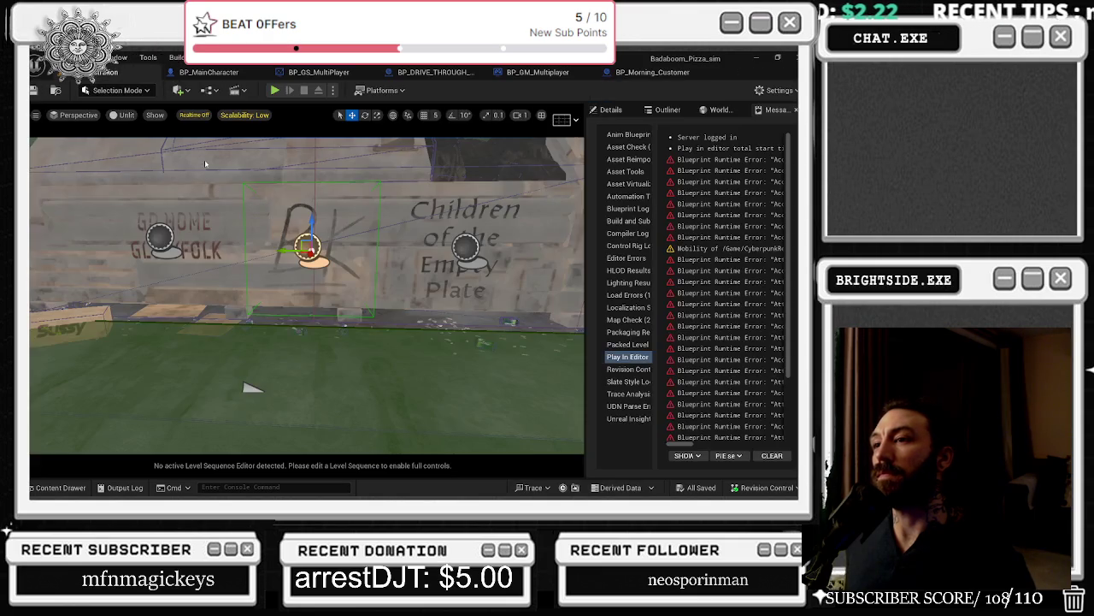
Step: Start a play test, open and close the control menu, and walk out toward the dumpster
left_click(275, 90)
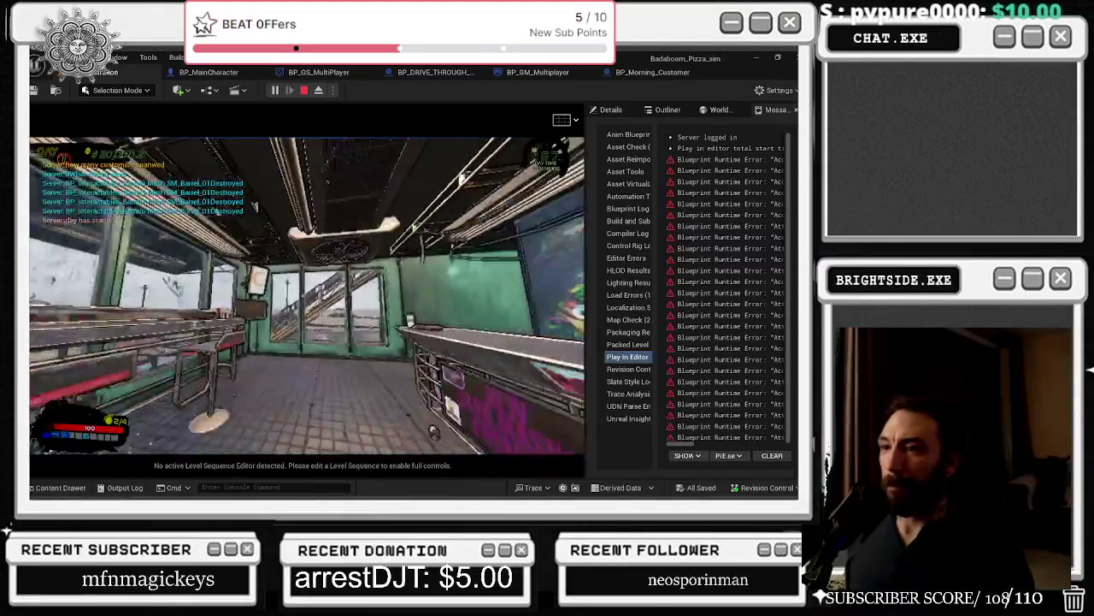
key("e")
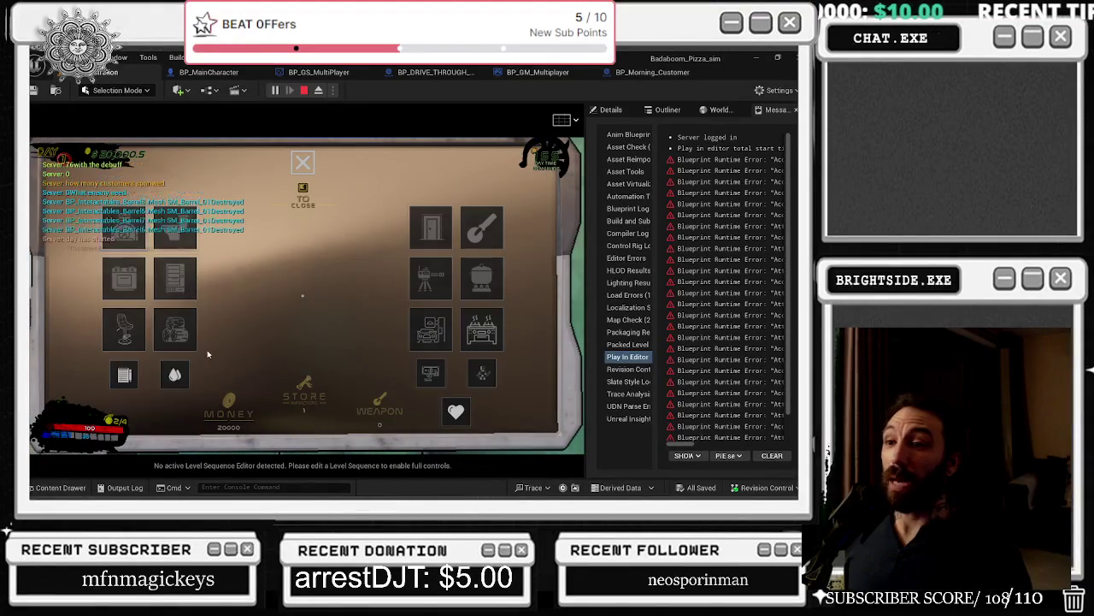
left_click(430, 322)
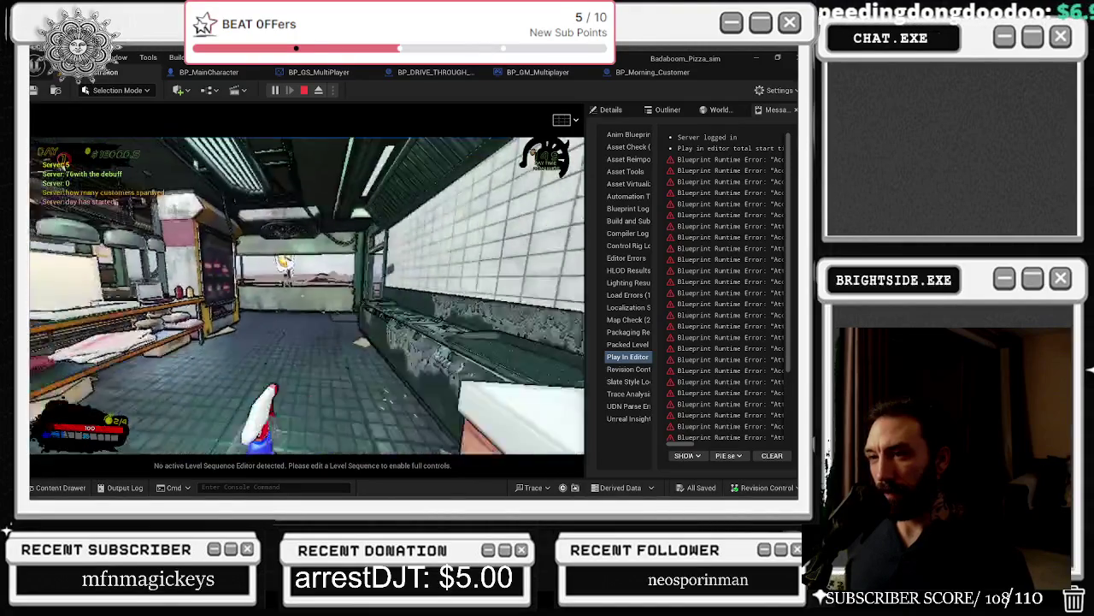
key("w")
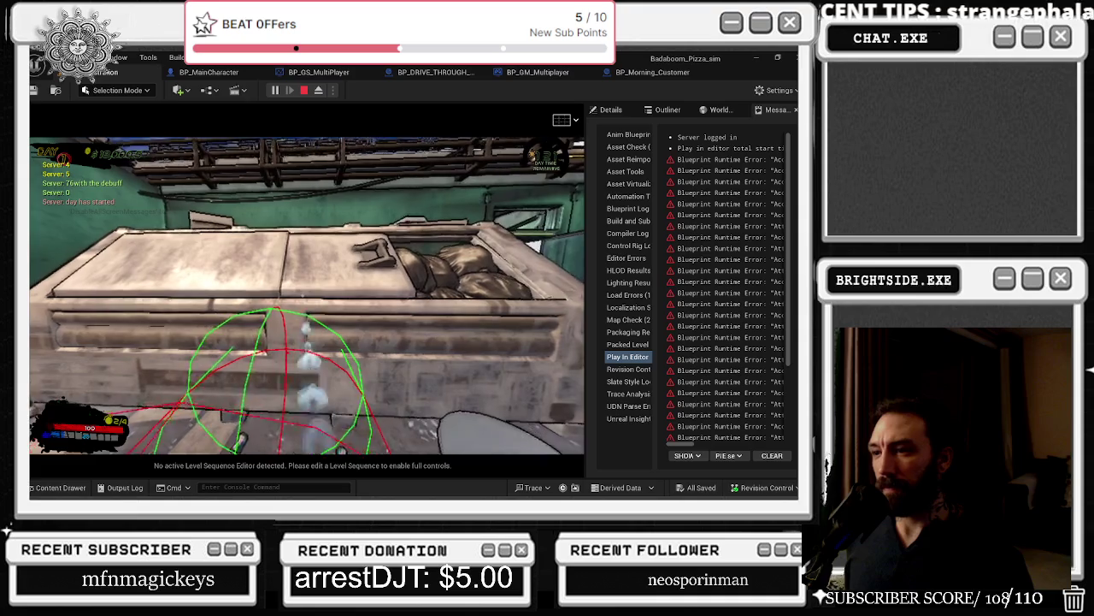
key("s")
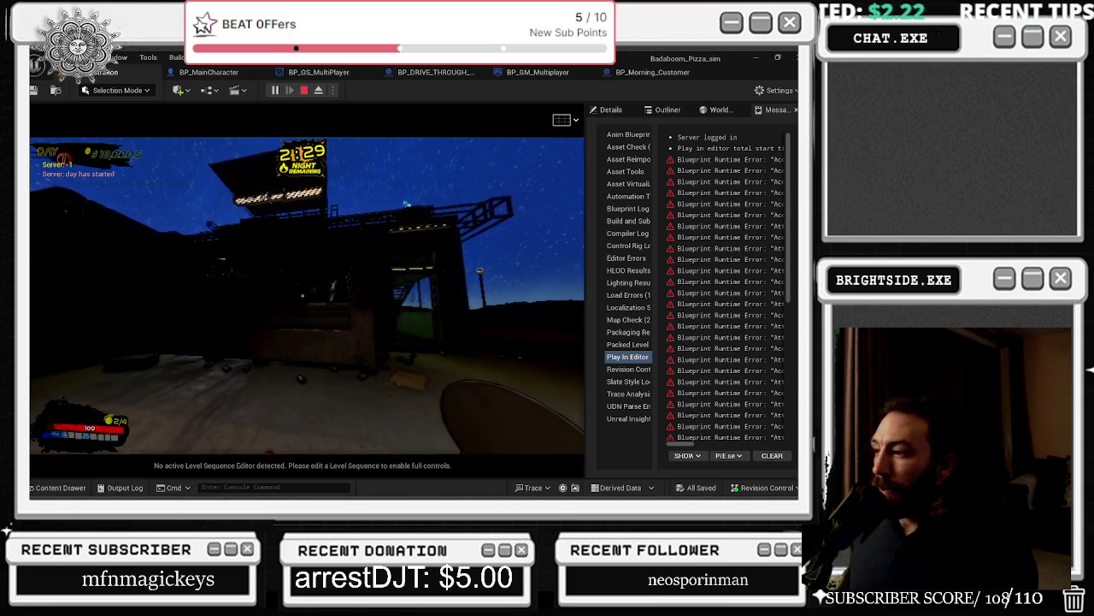
key("shift+F1")
Step: Detach to a free camera with F8 and filter the Outliner for 'graff' actors
left_click(611, 109)
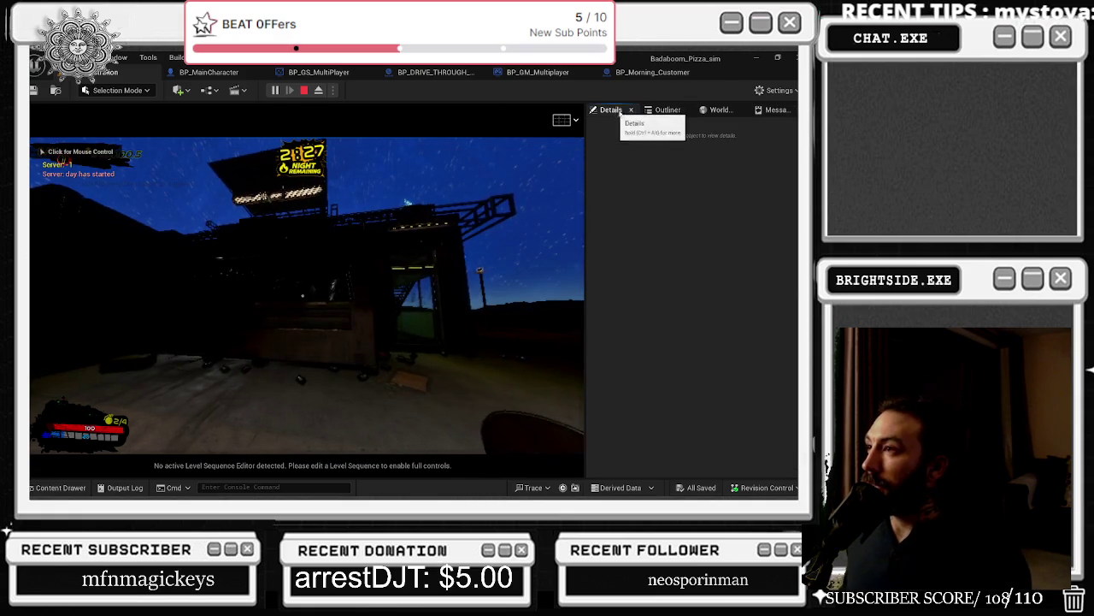
left_click(721, 109)
key("F8")
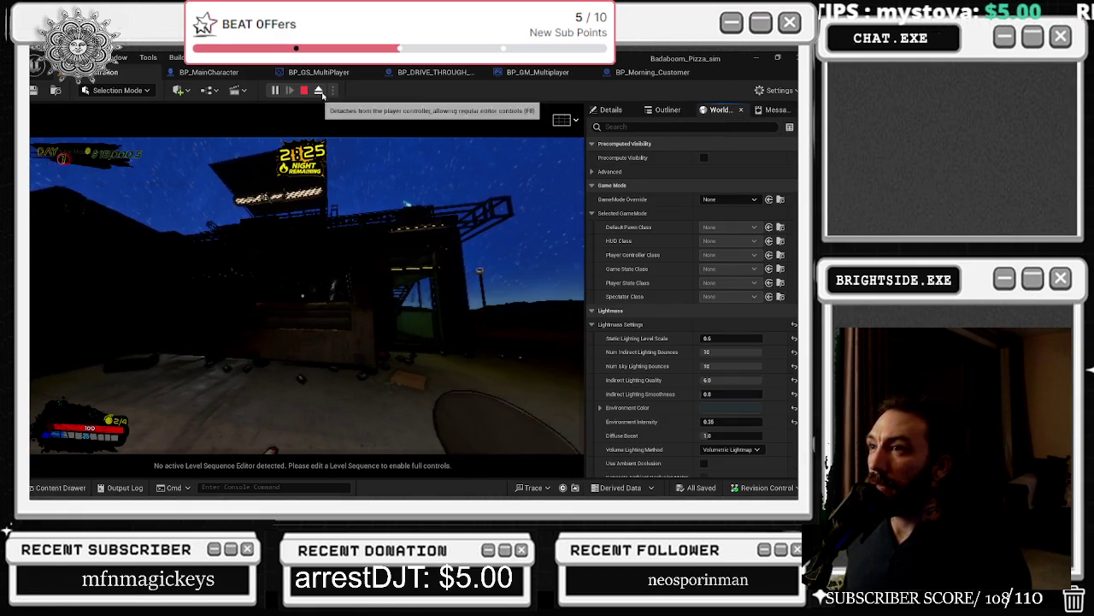
left_click(705, 126)
type("graff")
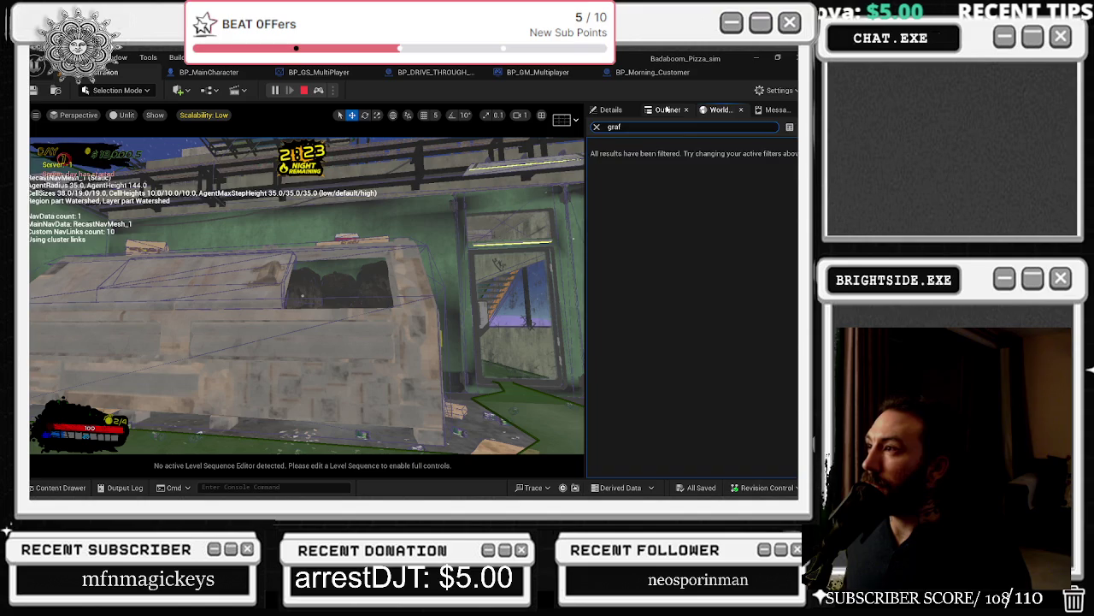
left_click(668, 109)
left_click(656, 126)
type("graff")
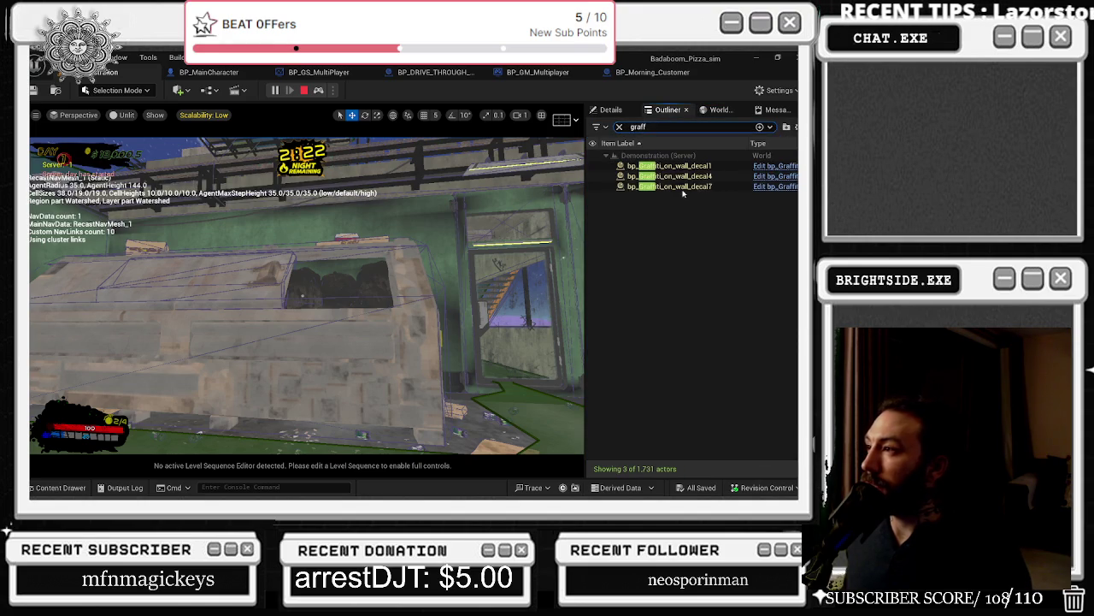
Step: Inspect spawned graffiti decals 1, 4 and 7, then stop the play session
double_click(667, 165)
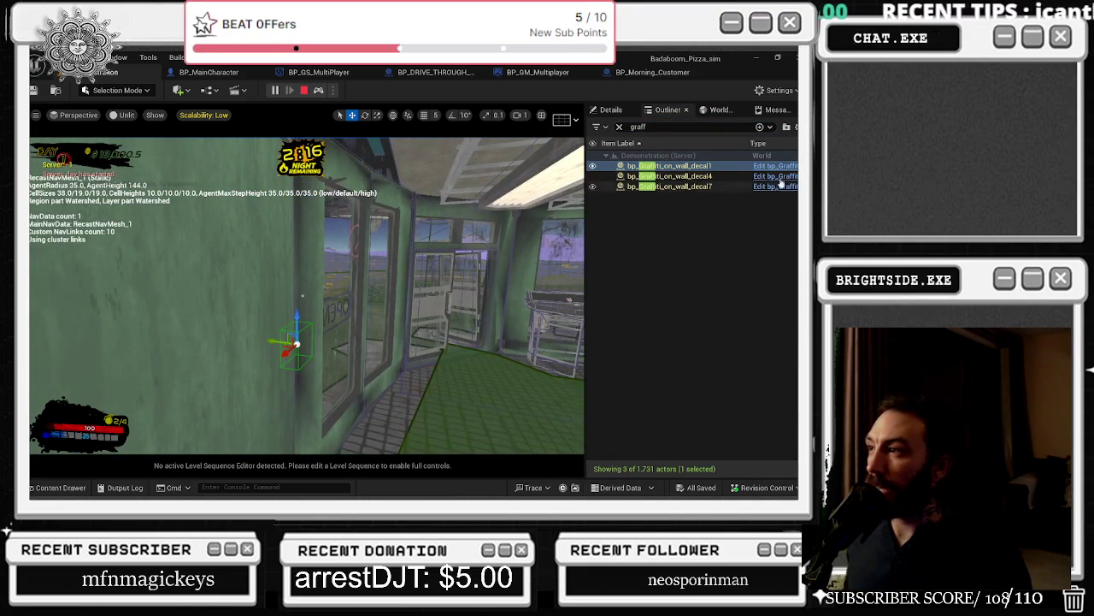
left_click(718, 176)
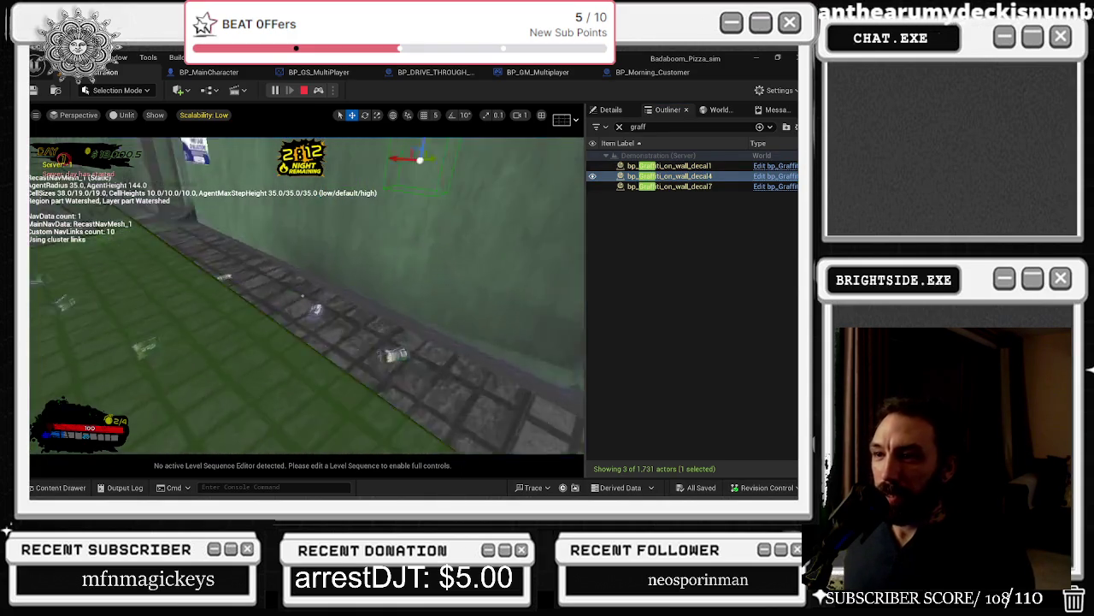
left_click(664, 187)
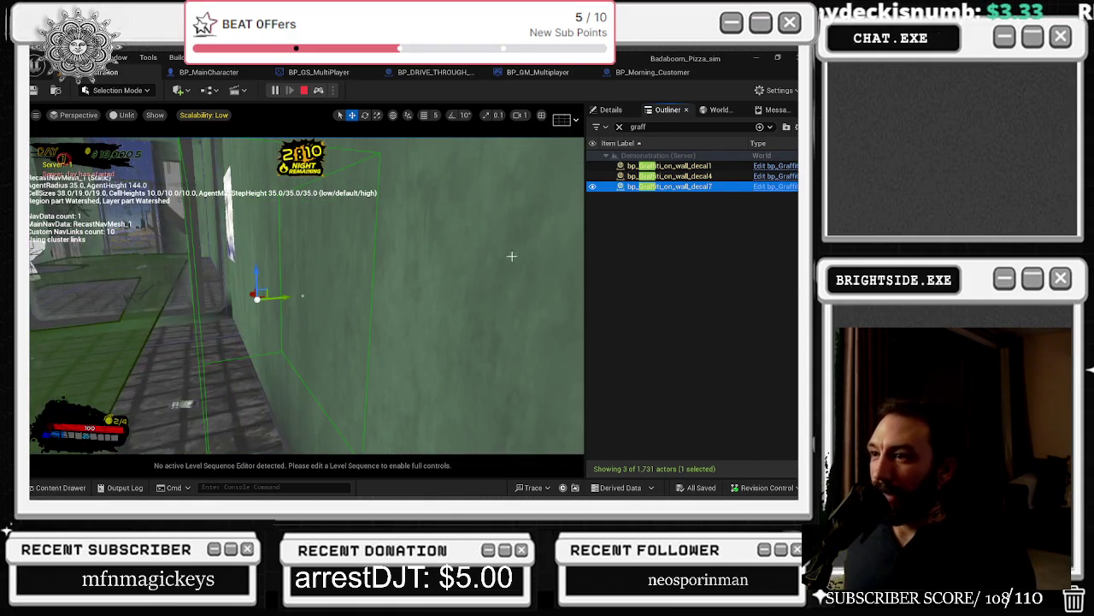
left_click(684, 176)
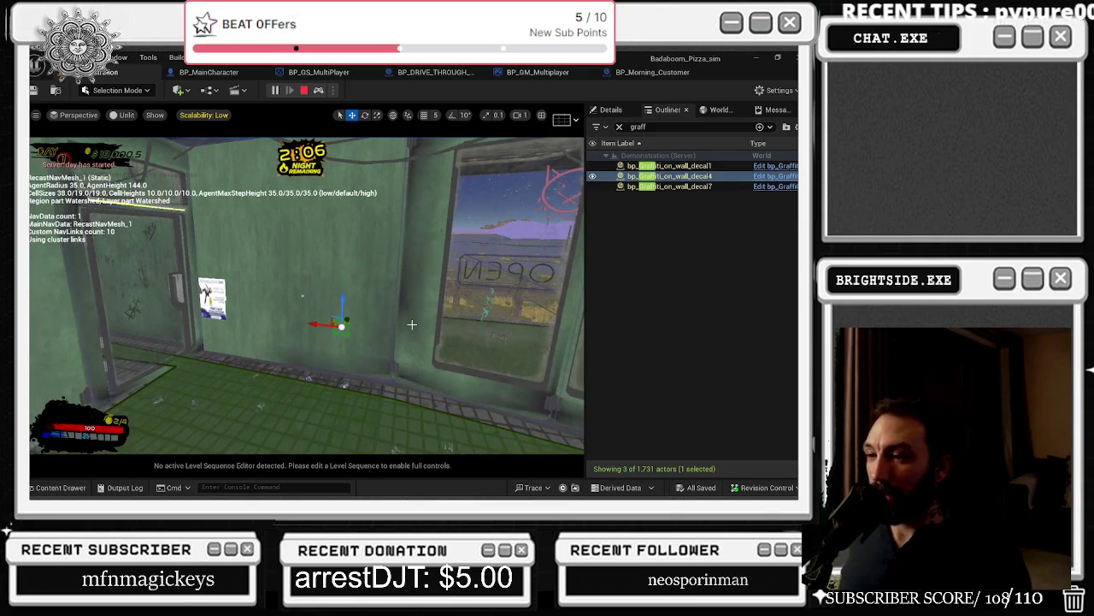
left_click(680, 165)
key("Escape")
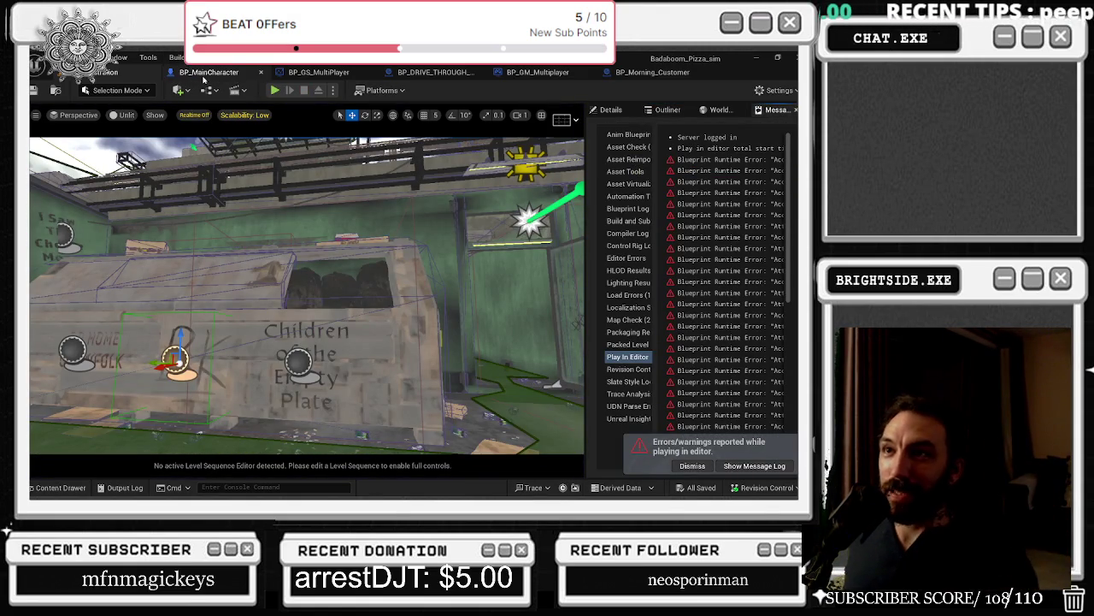
Step: In BP_Morning_Customer, wire GRAFFITI SPAWN into Spawn Transform and search the blueprint for 'spawn a graffiti'
left_click(537, 73)
left_click(653, 72)
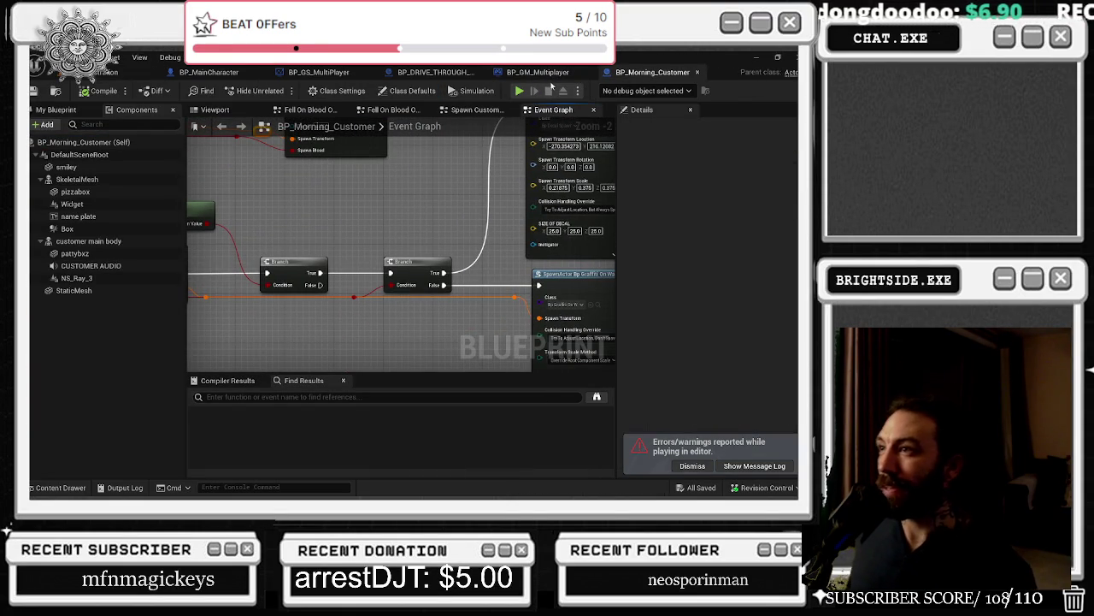
left_click_drag(414, 75, 557, 82)
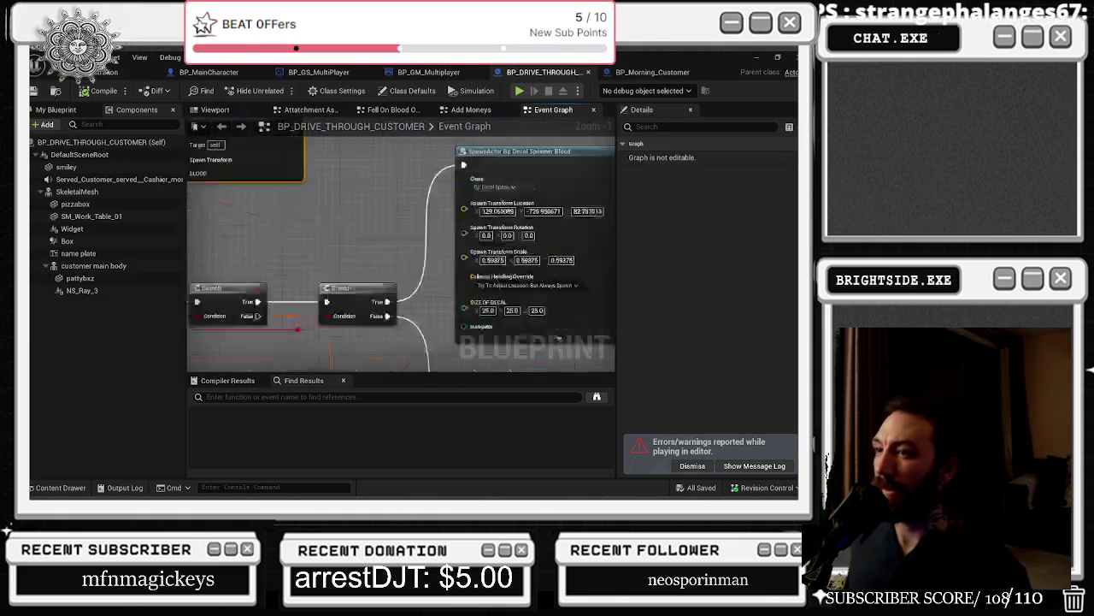
left_click(646, 72)
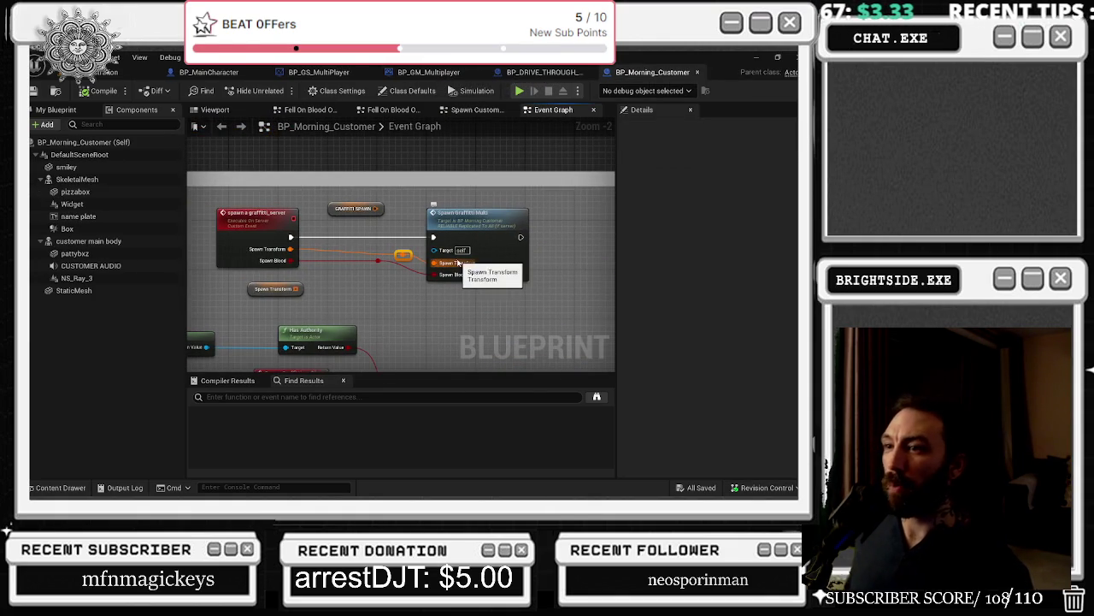
mouse_move(375, 208)
left_mouse_down()
mouse_move(432, 235)
mouse_move(437, 265)
left_mouse_up()
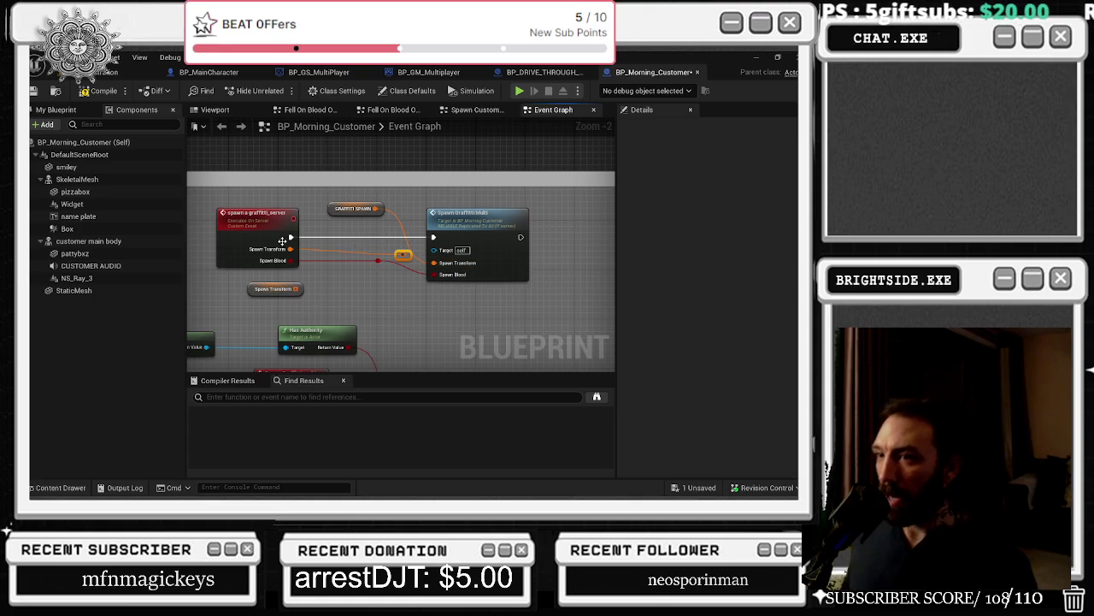
left_click(228, 397)
type("spawn a graffiti")
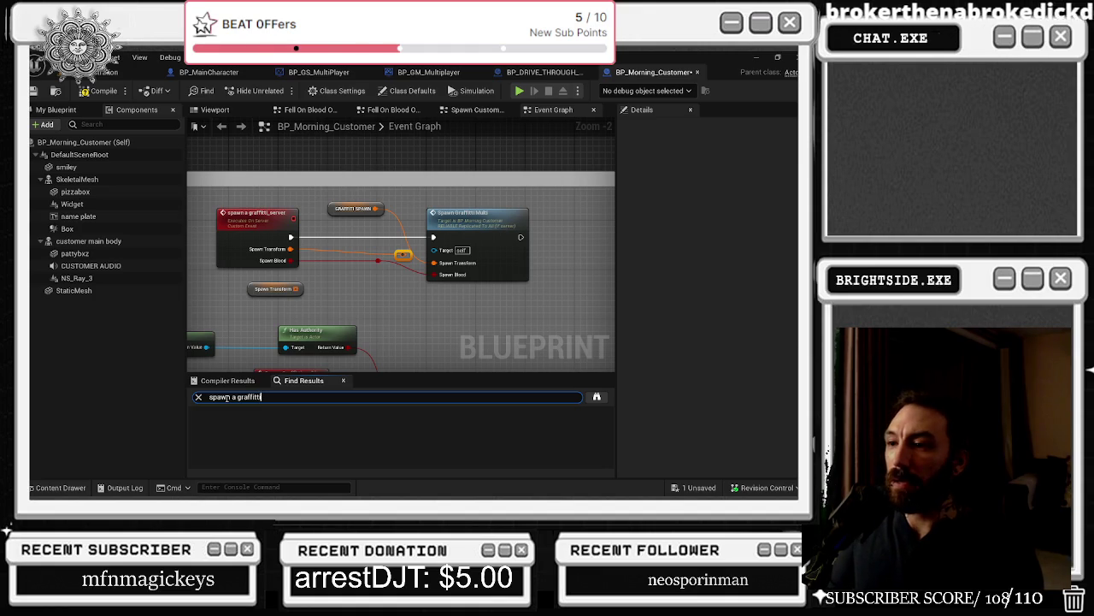
Step: Search for Spawn A Graffiti nodes and jump to the Spawn A Graffiti Server event definition
key("Return")
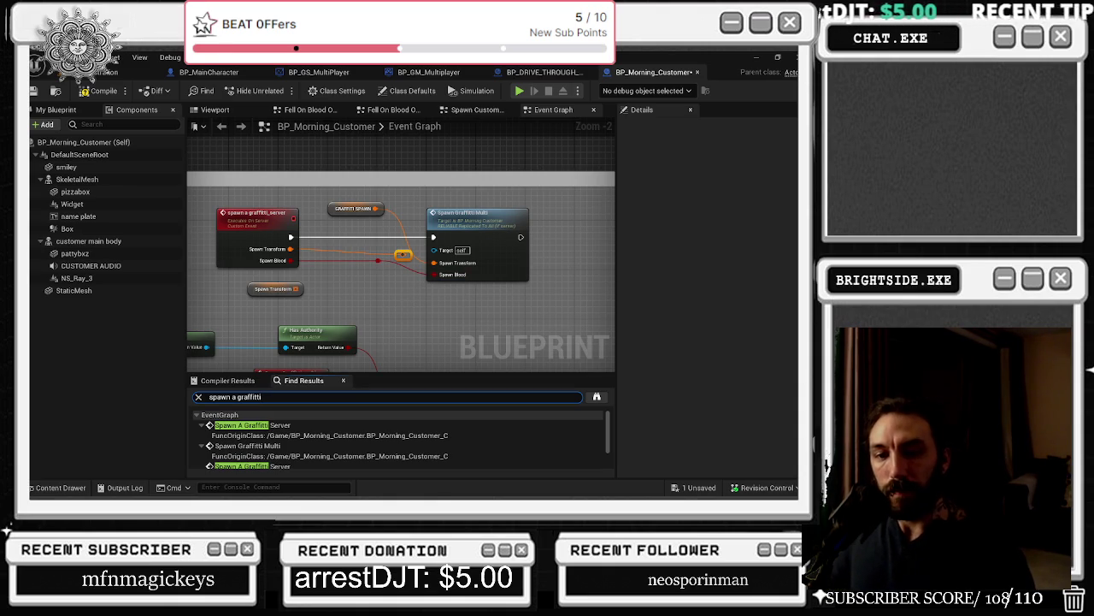
left_click(470, 296)
left_click(288, 446)
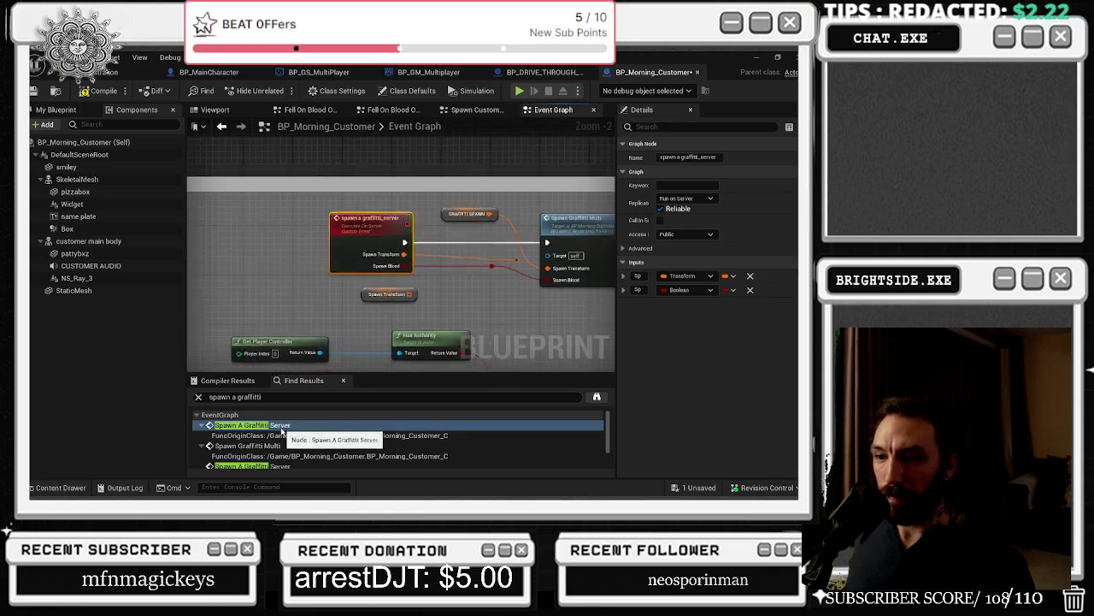
scroll(288, 445, "down", 2)
left_click(282, 433)
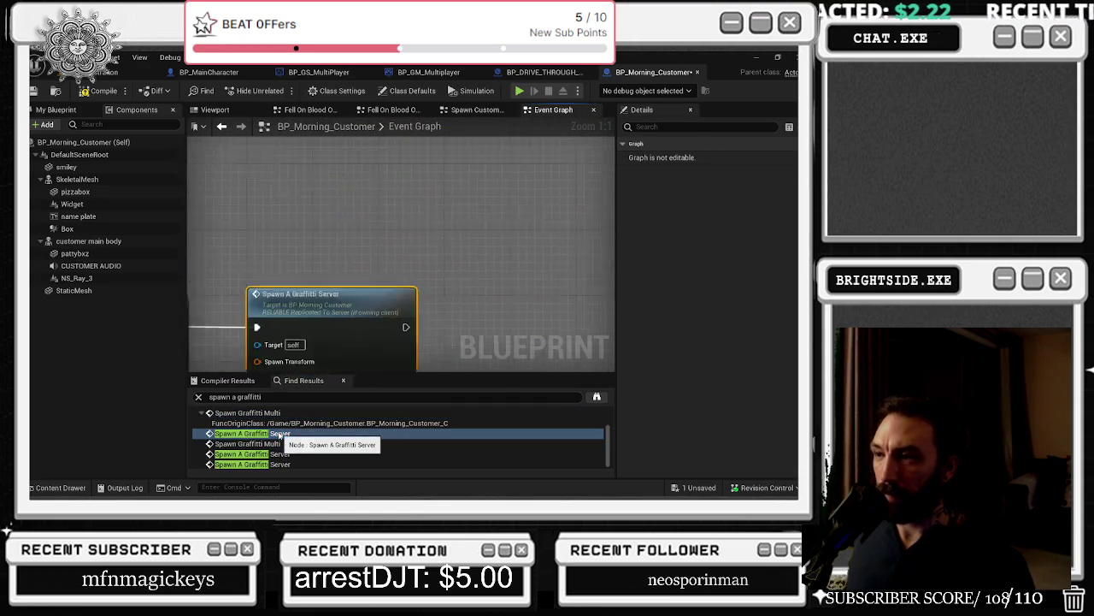
double_click(384, 287)
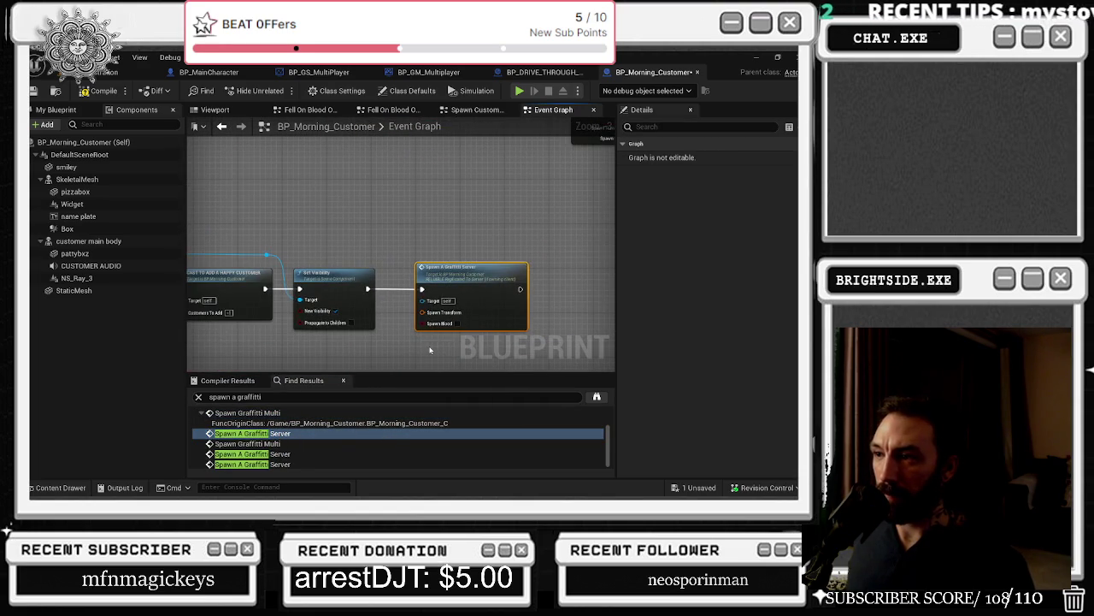
Step: Save BP_Morning_Customer and return to the level editor
key("ctrl+s")
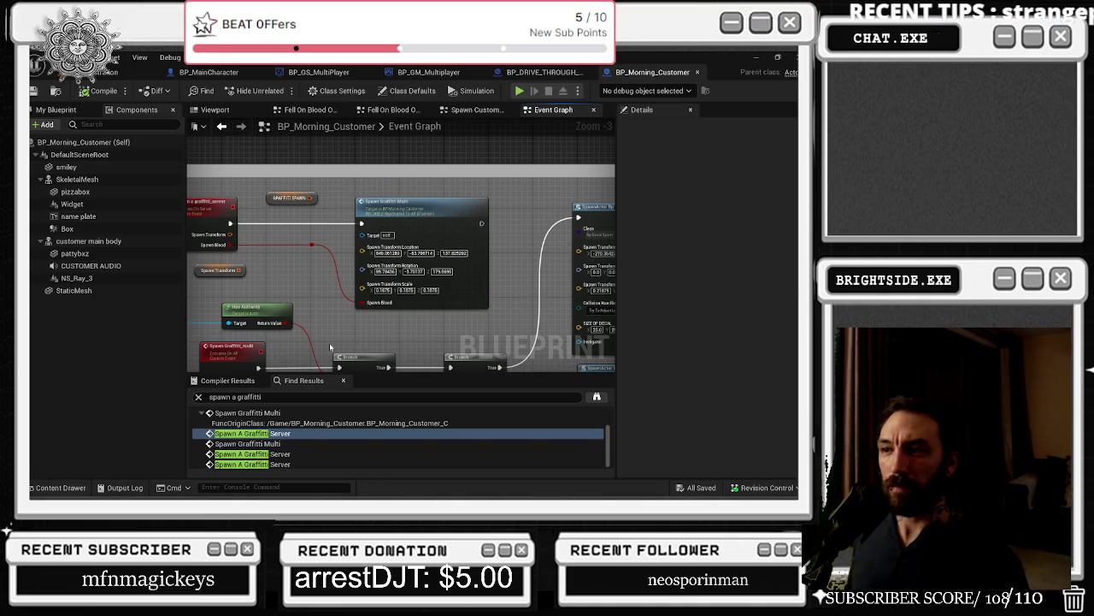
left_click_drag(391, 279, 306, 207)
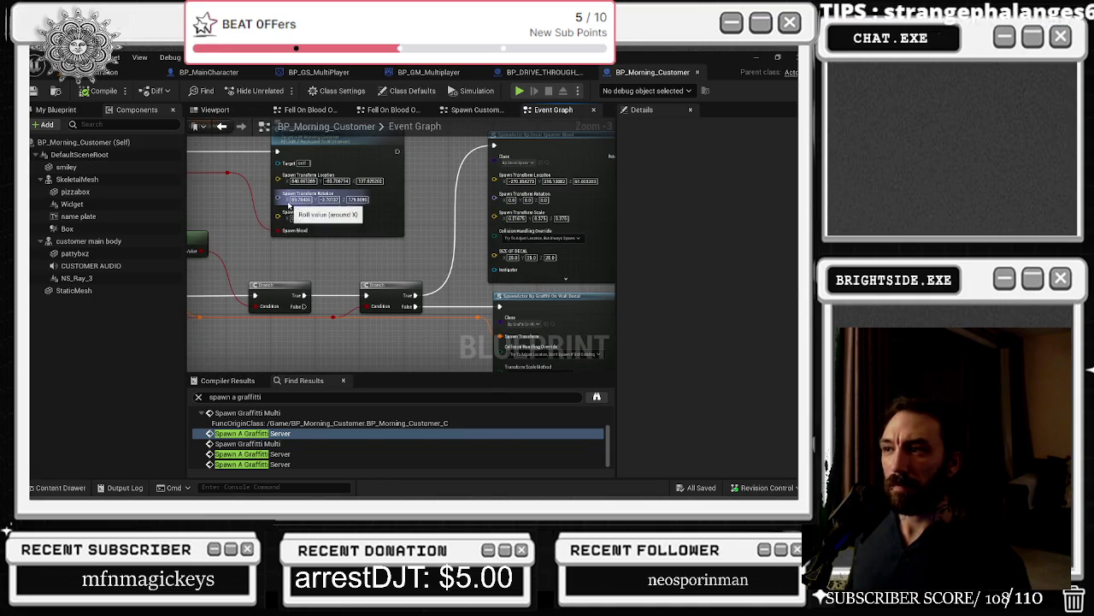
left_click(128, 71)
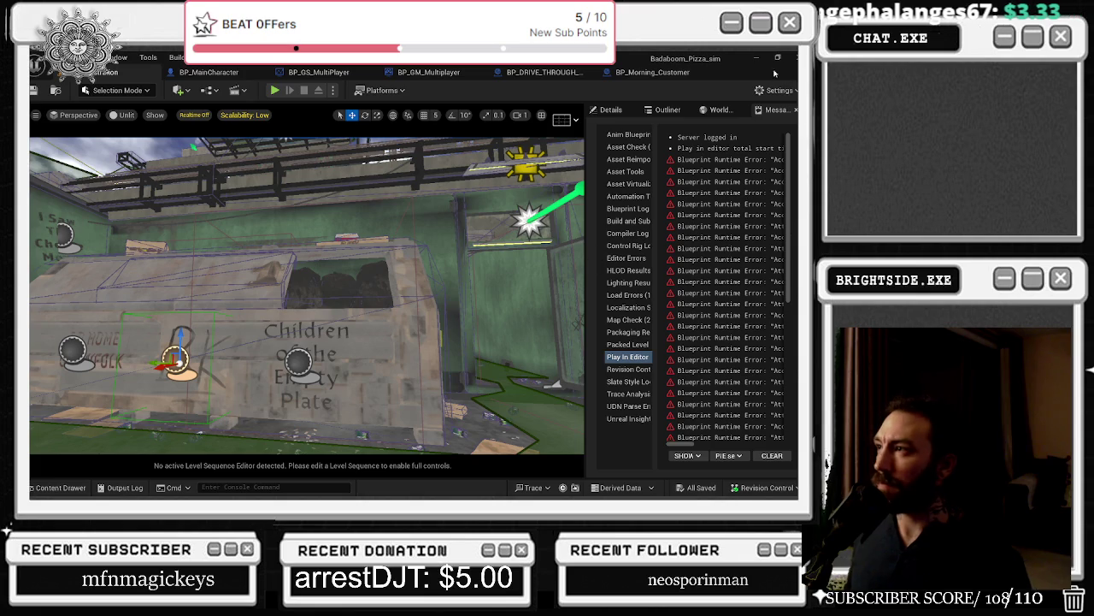
Step: Compare the Transform scale of the Empty Plate sign decal, graffiti decal22 and decal23 in Details
left_click(610, 109)
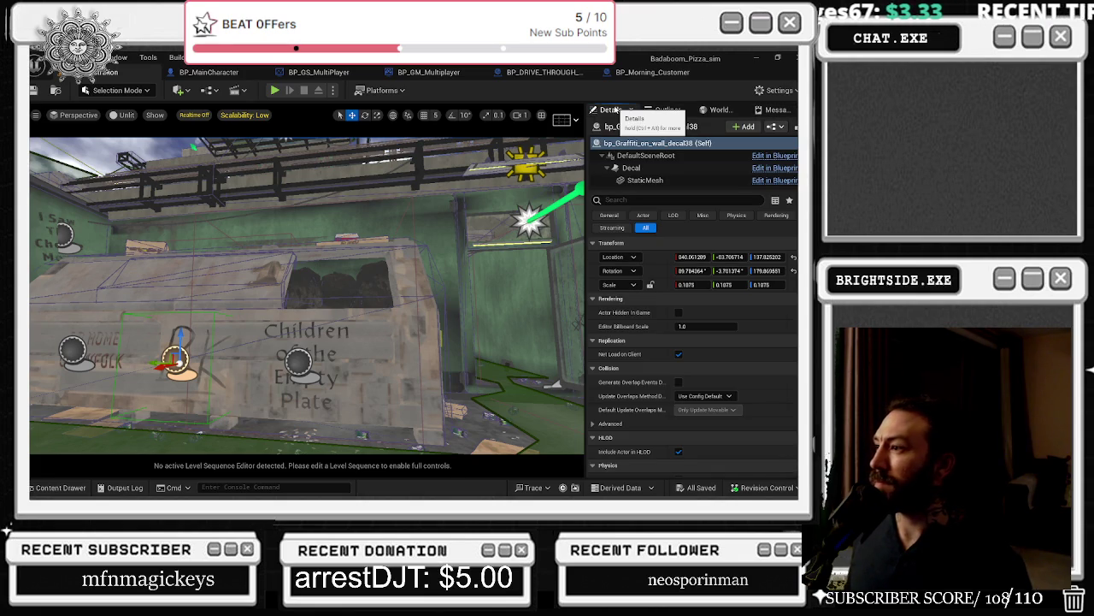
left_click(294, 363)
left_click_drag(534, 275, 454, 286)
left_click(383, 366)
left_click_drag(383, 366, 335, 340)
left_click_drag(390, 374, 331, 366)
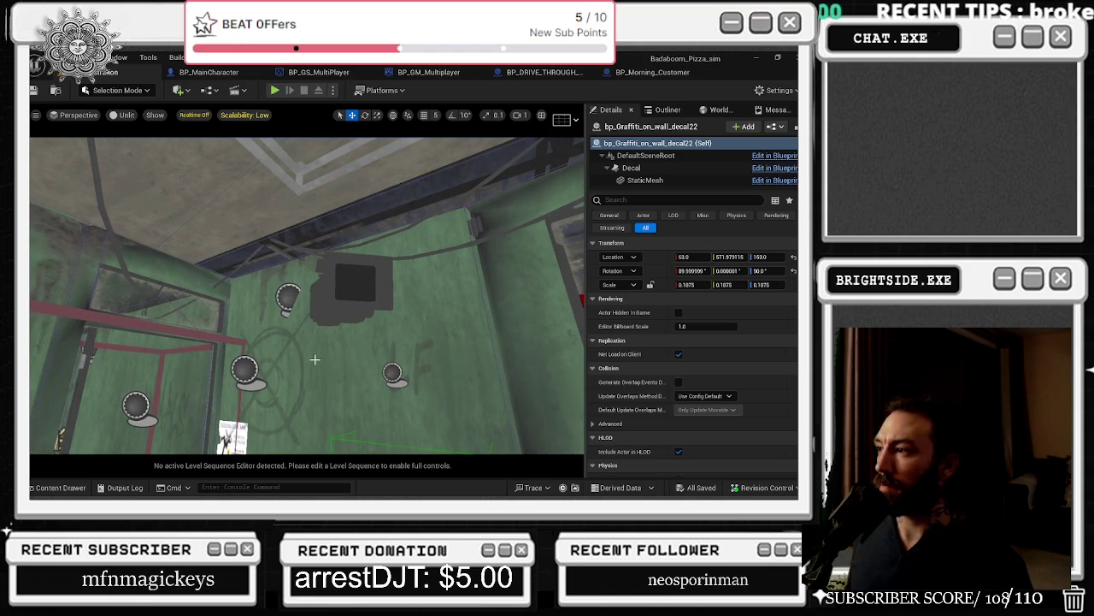
left_click(244, 367)
left_click_drag(414, 312, 536, 244)
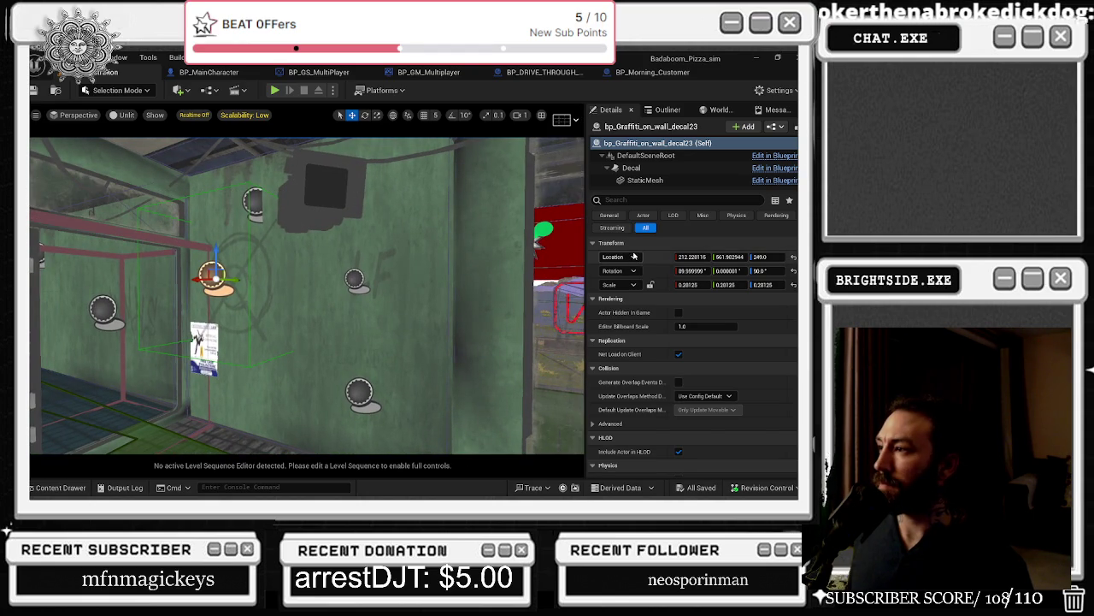
left_click(666, 73)
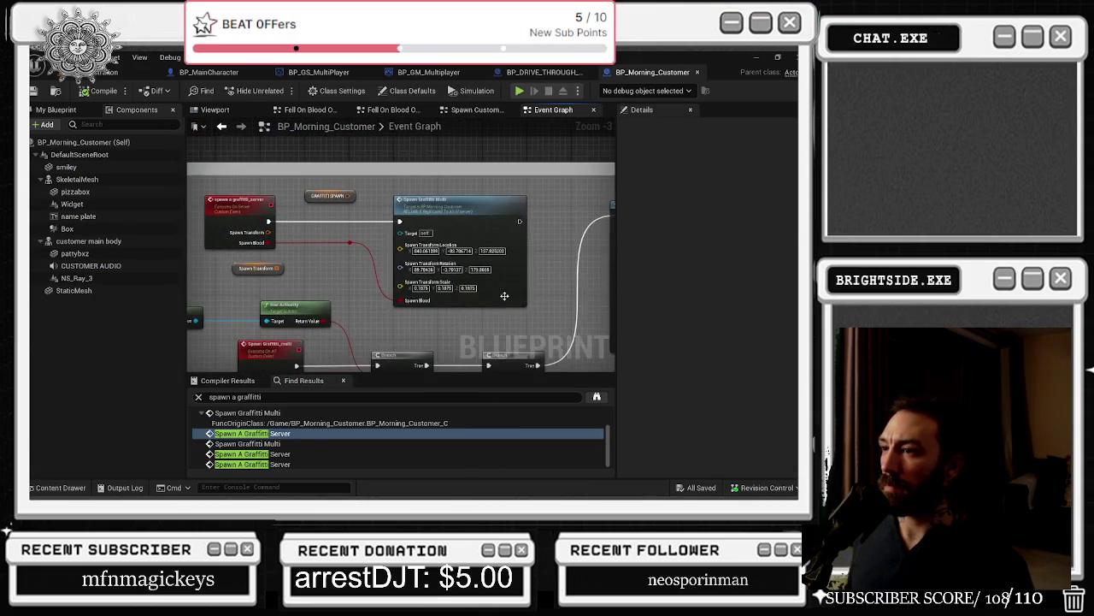
Step: Go to Spawn Graffiti Multi's definition and set Collision Handling Override to 'Always Spawn, Ignore Collisions'
right_click(457, 305)
left_click(490, 333)
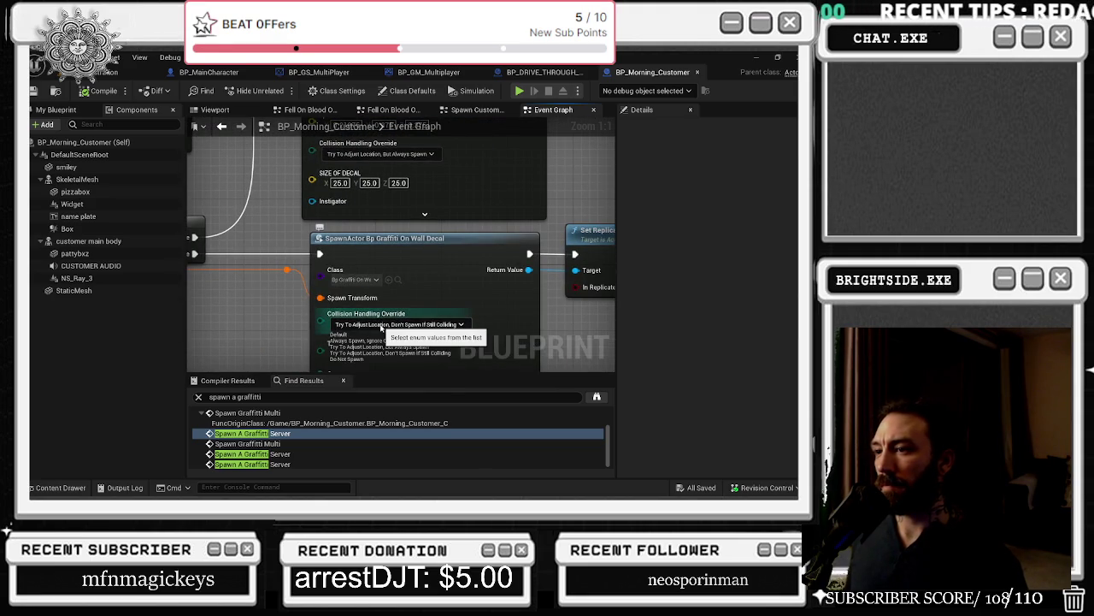
left_click(398, 325)
key("Escape")
mouse_move(261, 149)
left_mouse_down()
mouse_move(547, 212)
mouse_move(555, 228)
left_mouse_up()
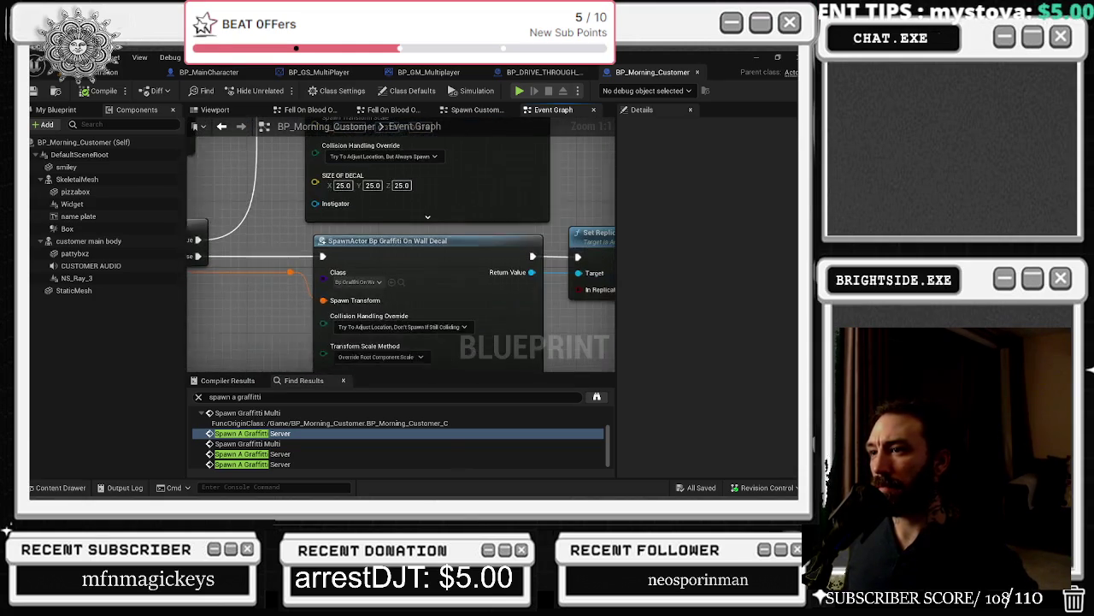
left_click(393, 322)
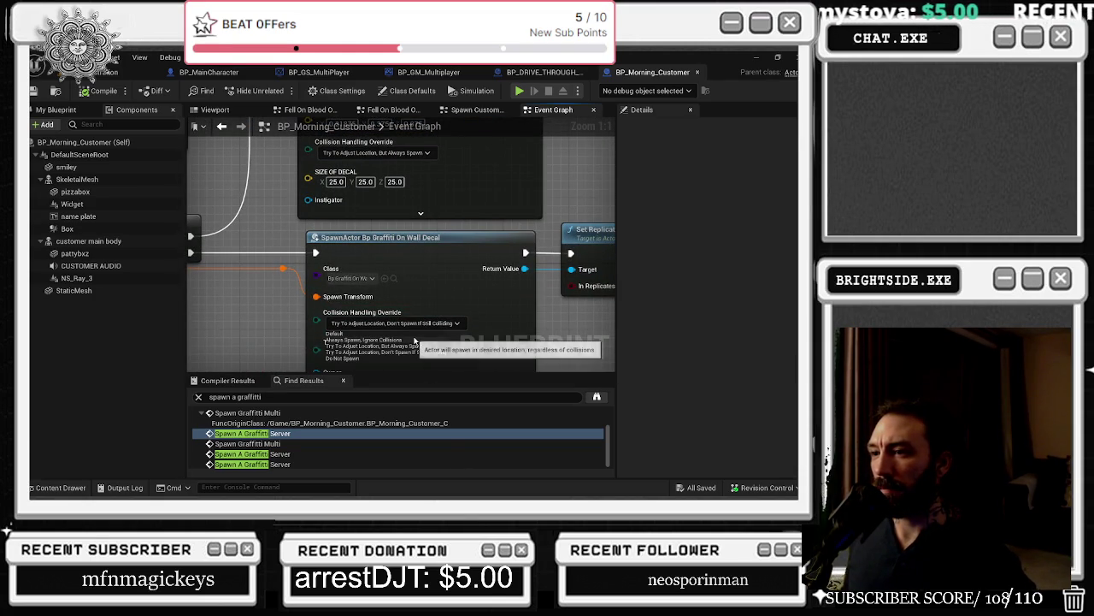
left_click(416, 340)
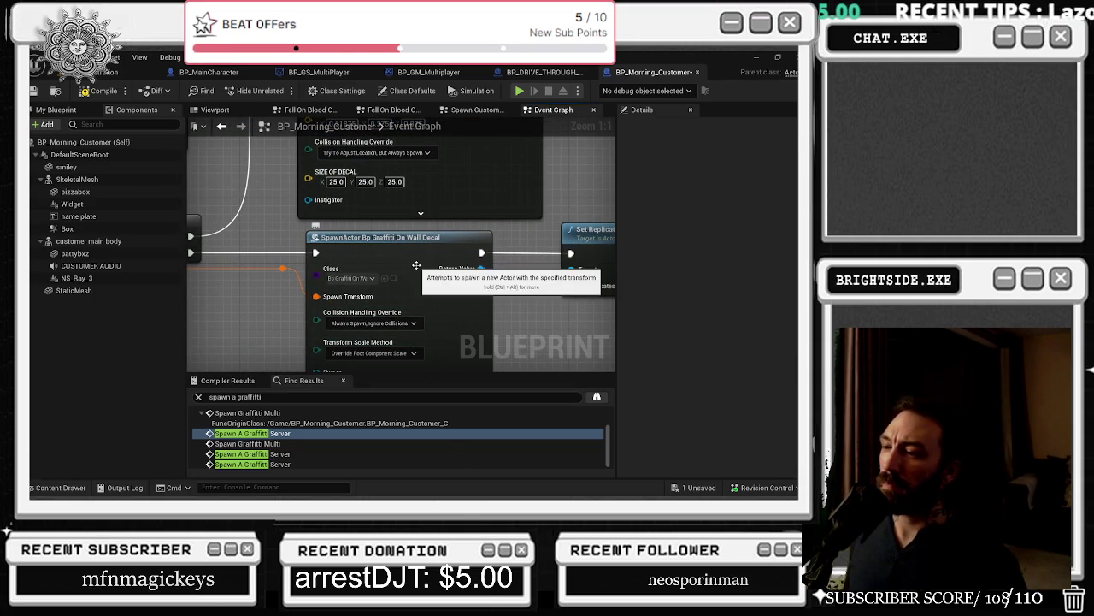
scroll(262, 321, "down", 1)
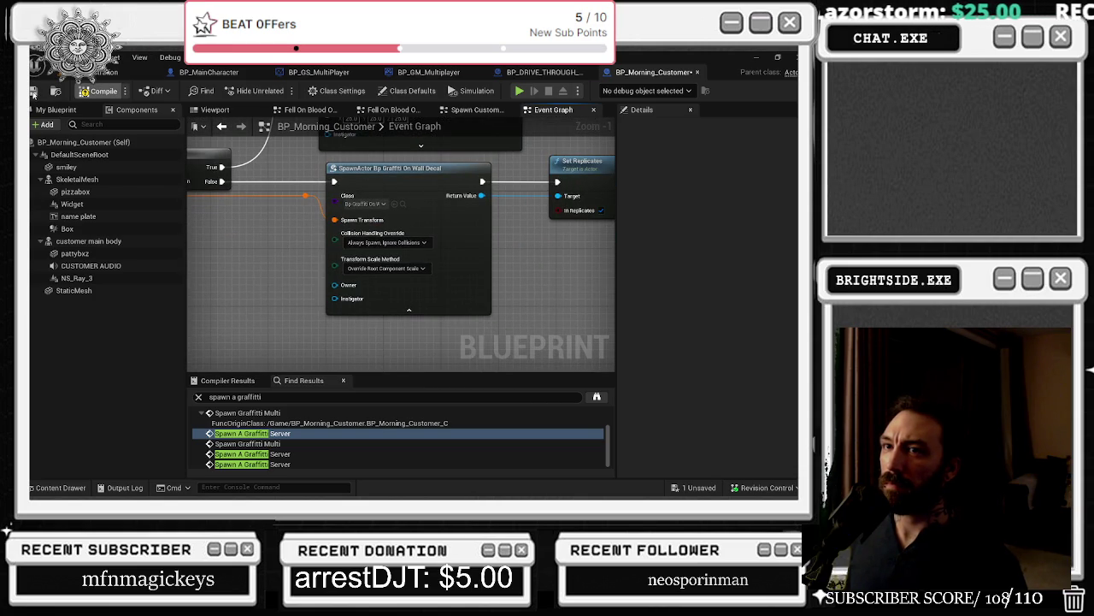
left_click(75, 76)
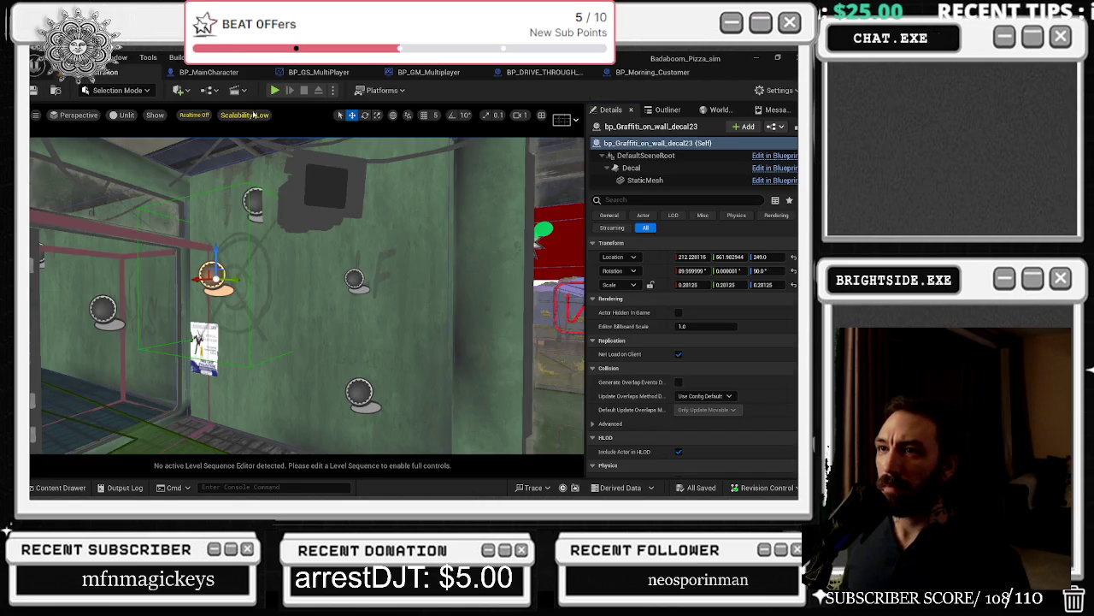
Step: Start a play-in-editor test, close the build menu and walk the character outside
left_click(274, 90)
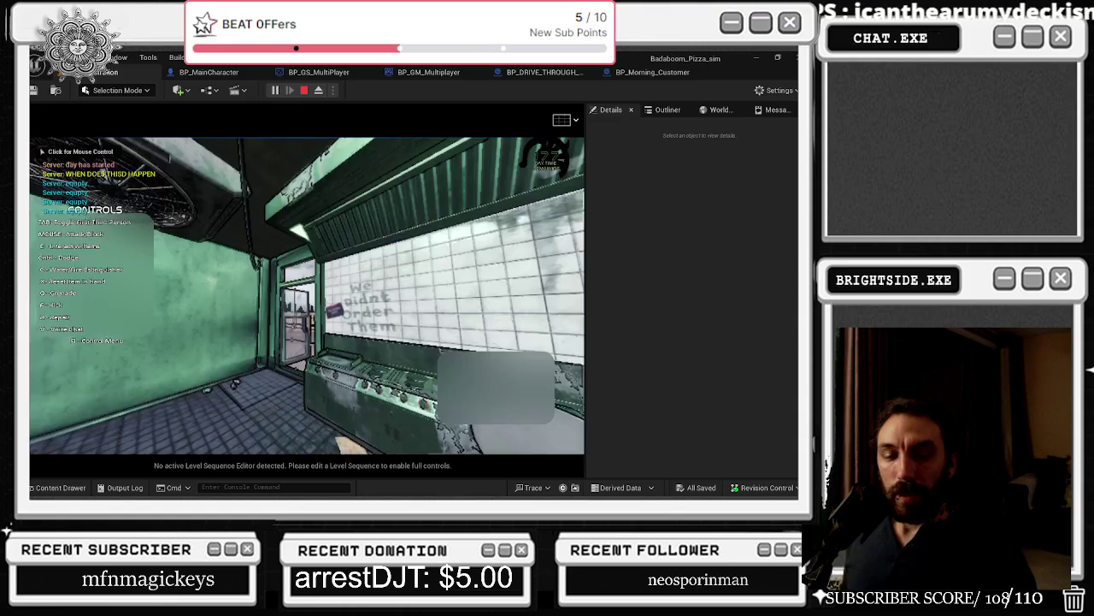
key("w")
key("w")
key("w")
key("b")
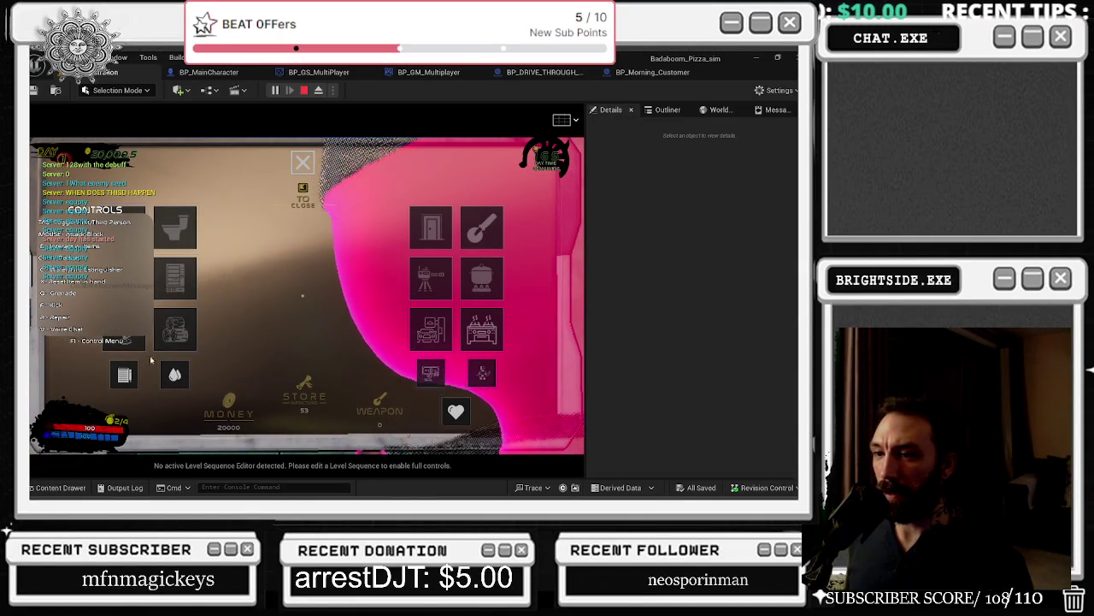
left_click(435, 339)
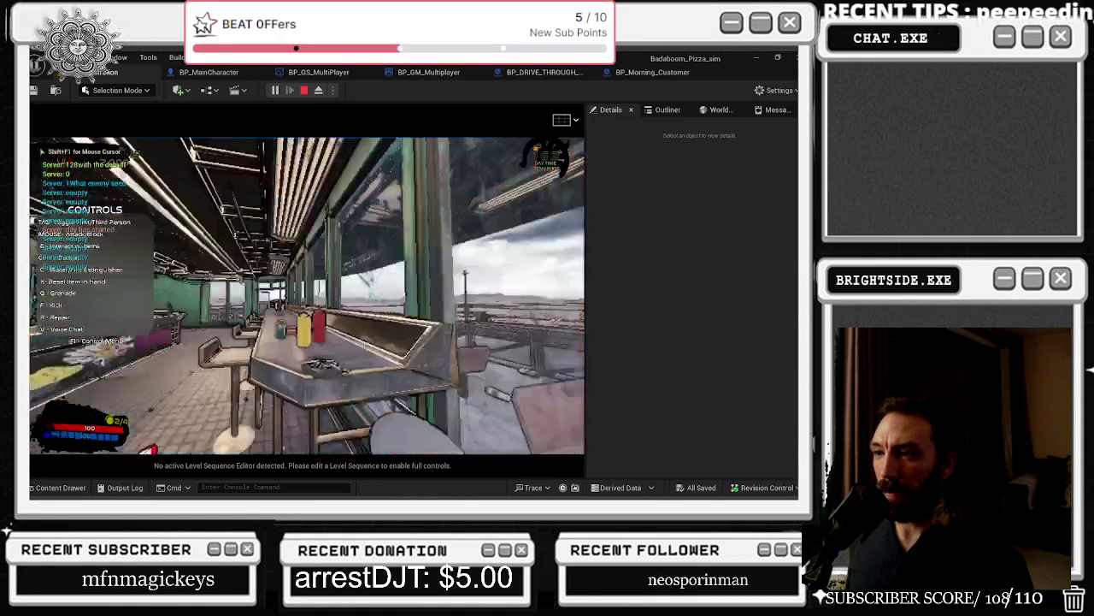
key("w")
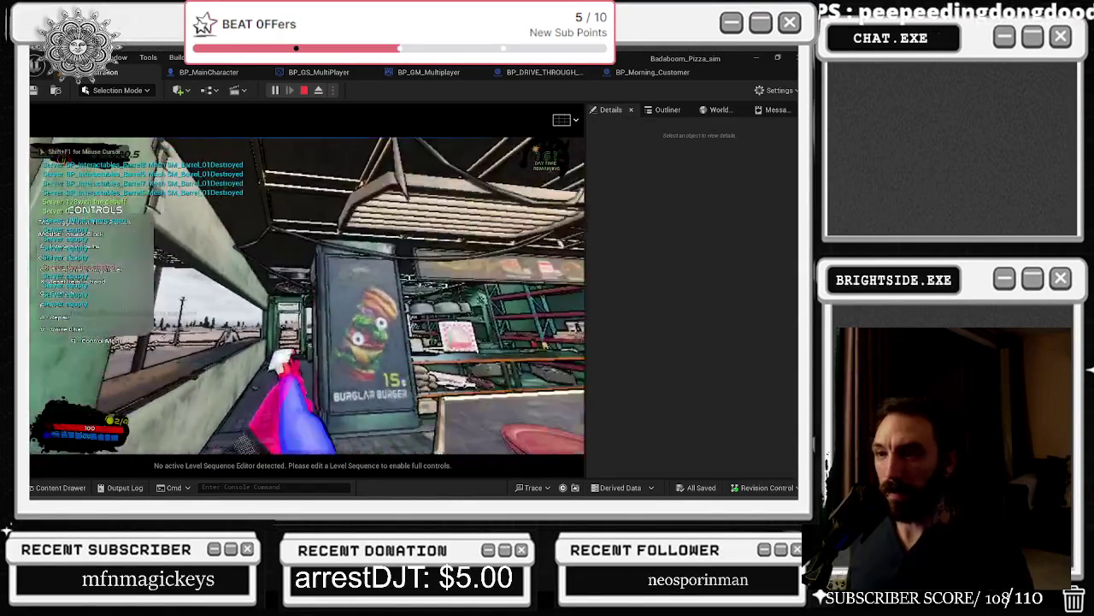
key("w")
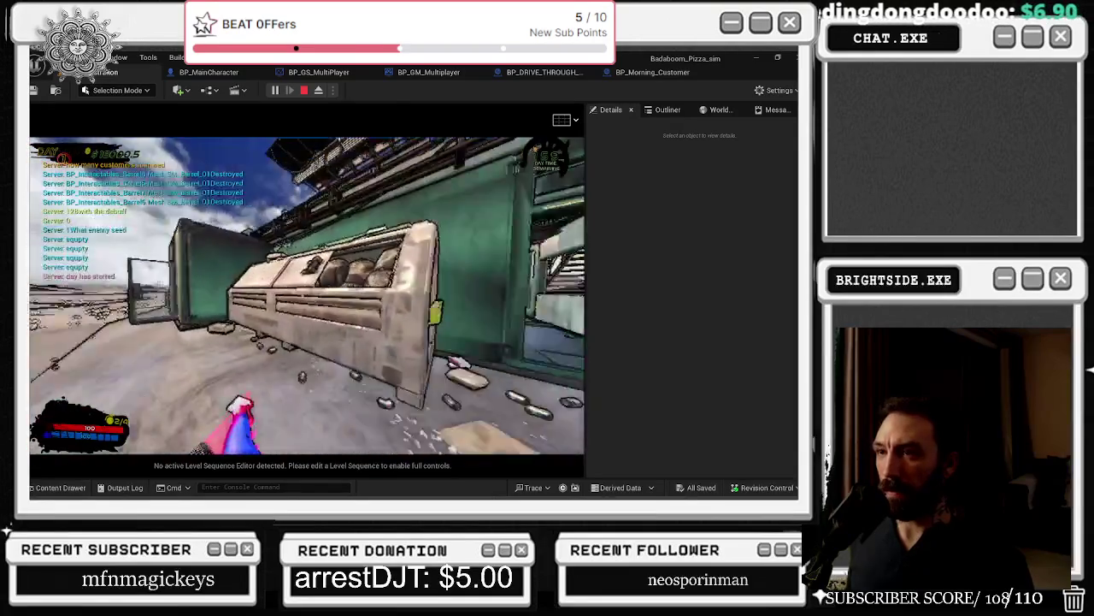
key("a")
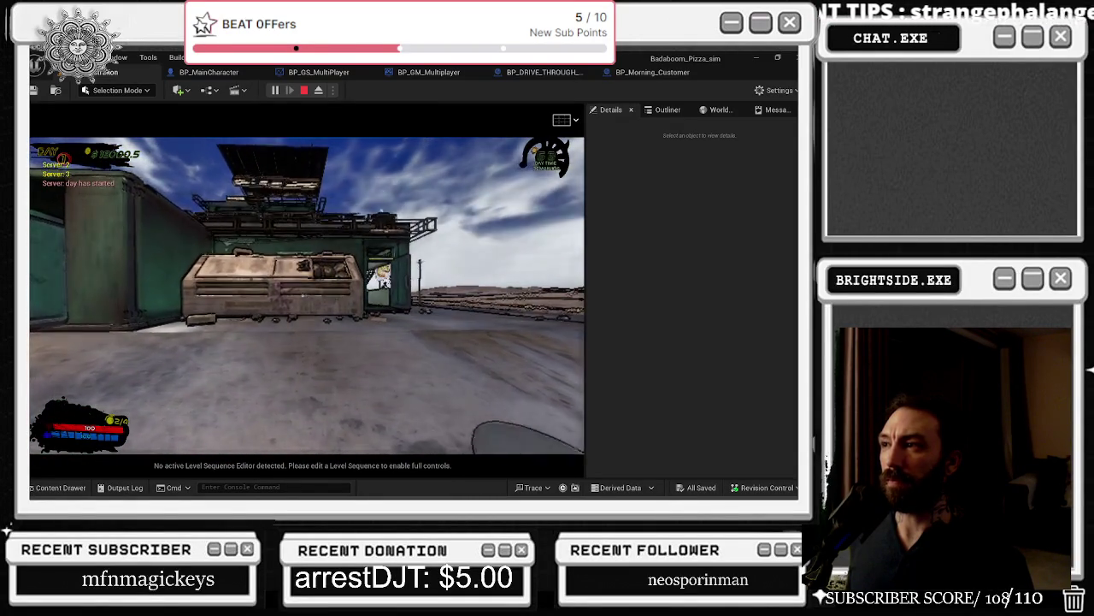
Step: Bring the editor forward, open World Settings, and stop the play test
key("alt+Tab")
key("Escape")
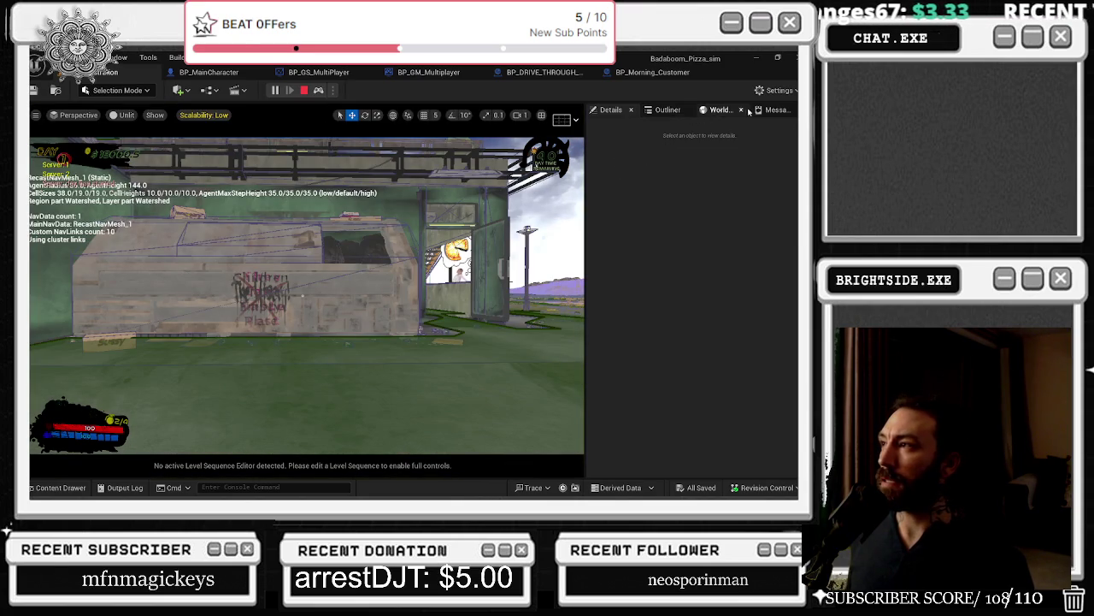
left_click(720, 112)
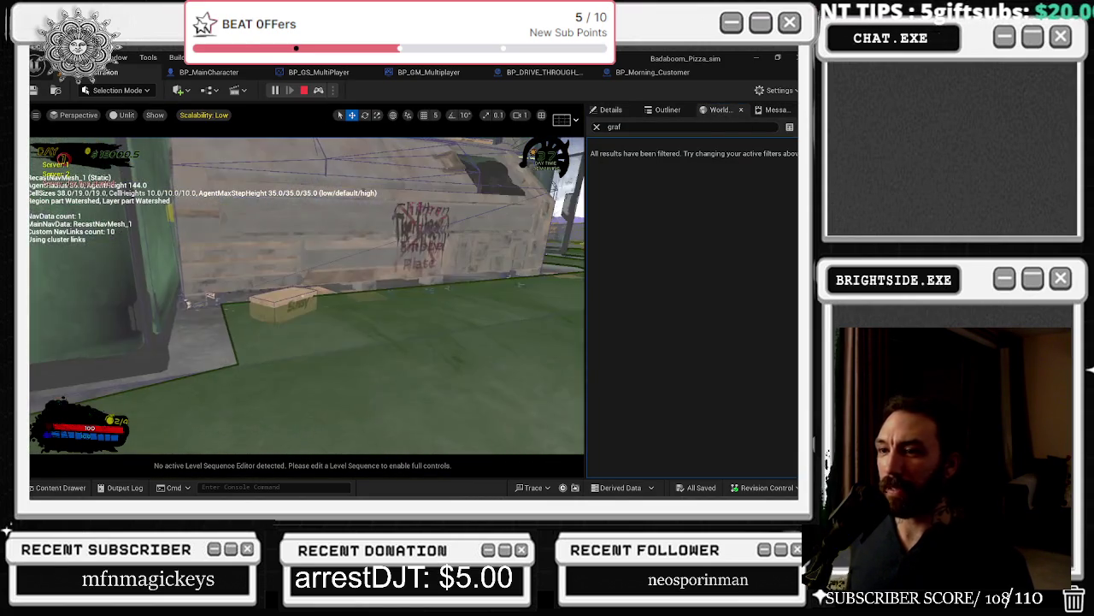
key("Escape")
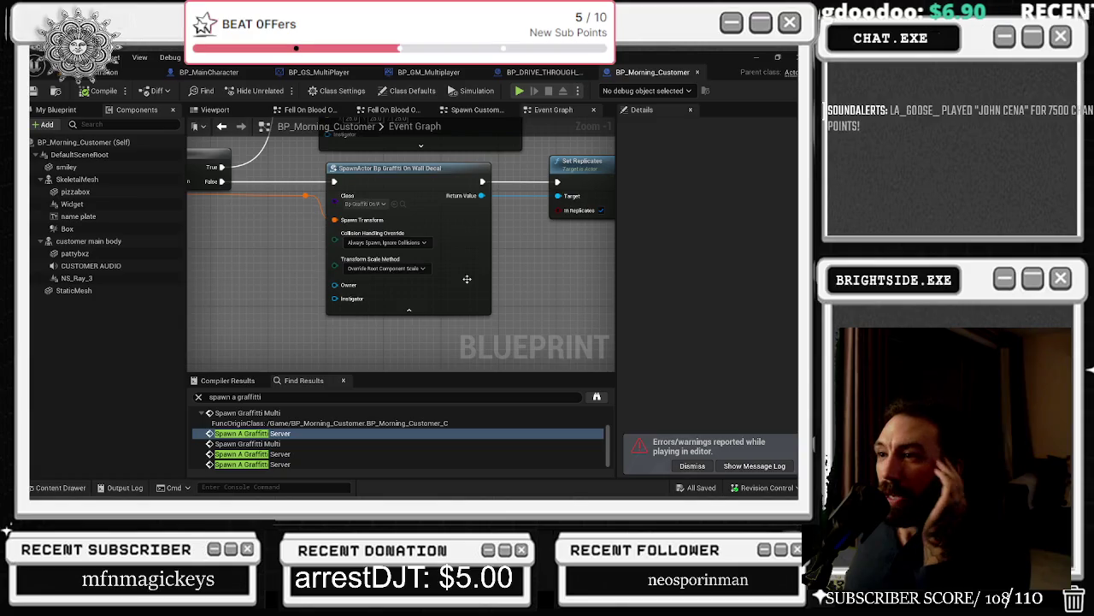
Step: Set the graffiti SpawnActor's Transform Scale Method to Multiply Scale With Root Component Scale and save
left_click_drag(537, 293, 514, 318)
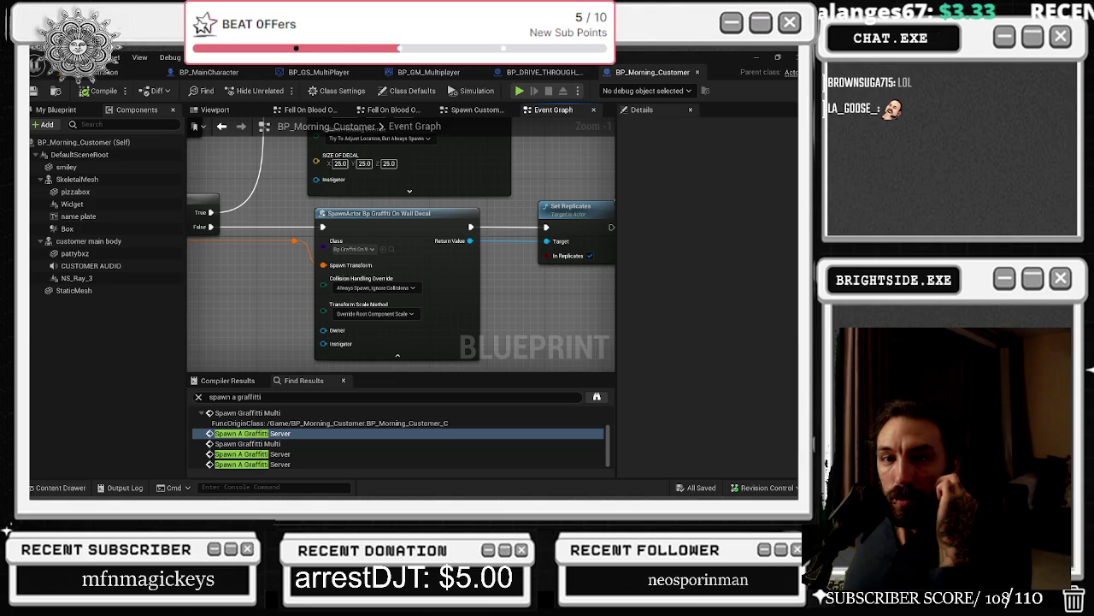
left_click_drag(301, 279, 189, 269)
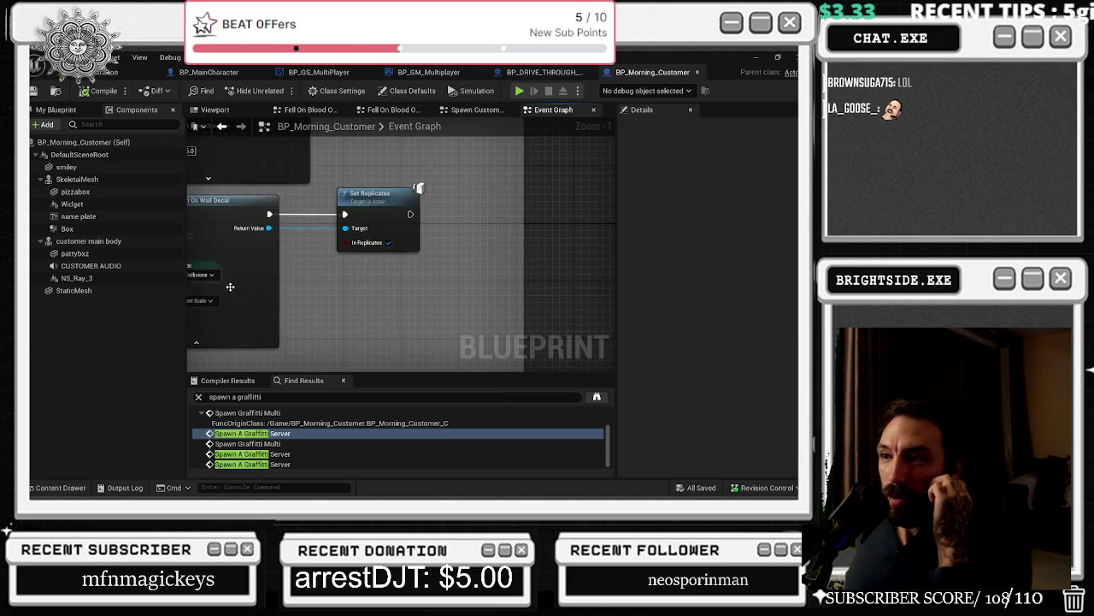
mouse_move(471, 301)
left_mouse_down()
mouse_move(688, 259)
mouse_move(692, 275)
left_mouse_up()
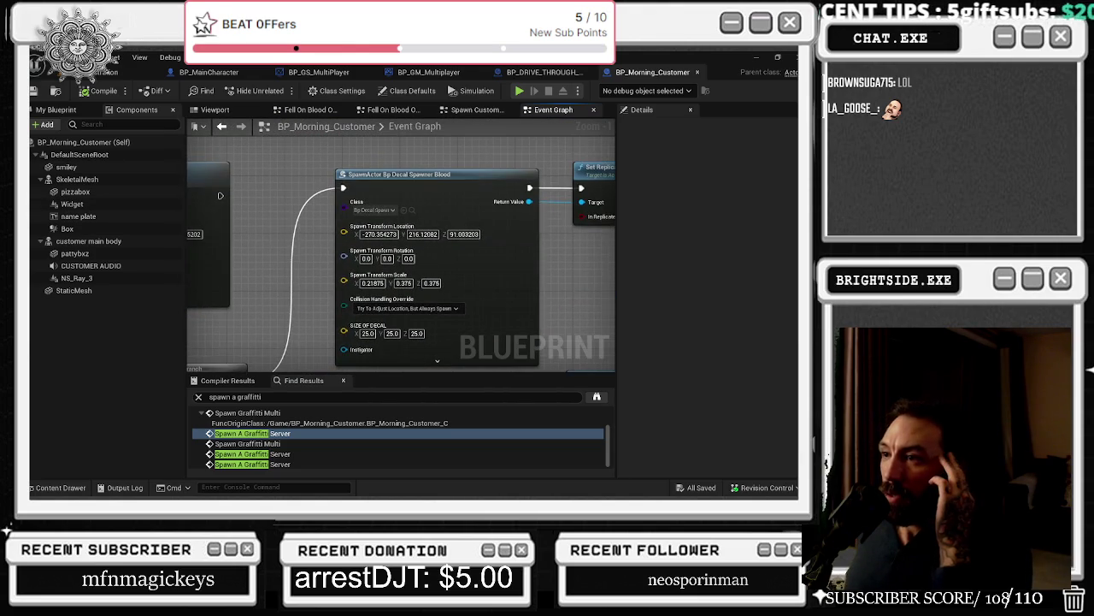
left_click_drag(342, 256, 574, 261)
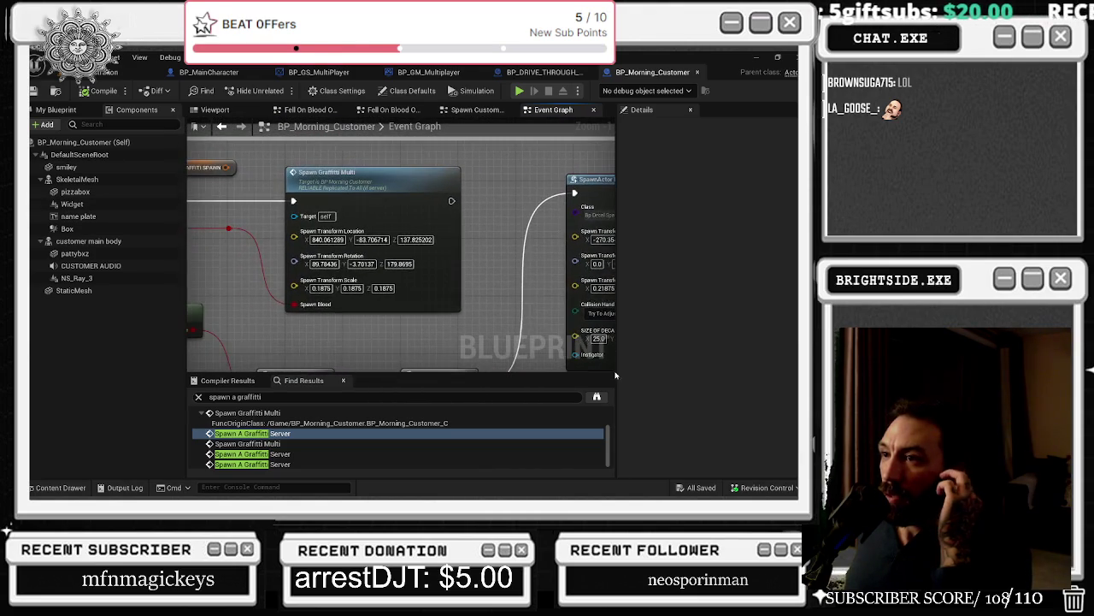
mouse_move(412, 363)
left_mouse_down()
mouse_move(321, 243)
mouse_move(381, 216)
mouse_move(549, 253)
mouse_move(219, 224)
mouse_move(237, 164)
left_mouse_up()
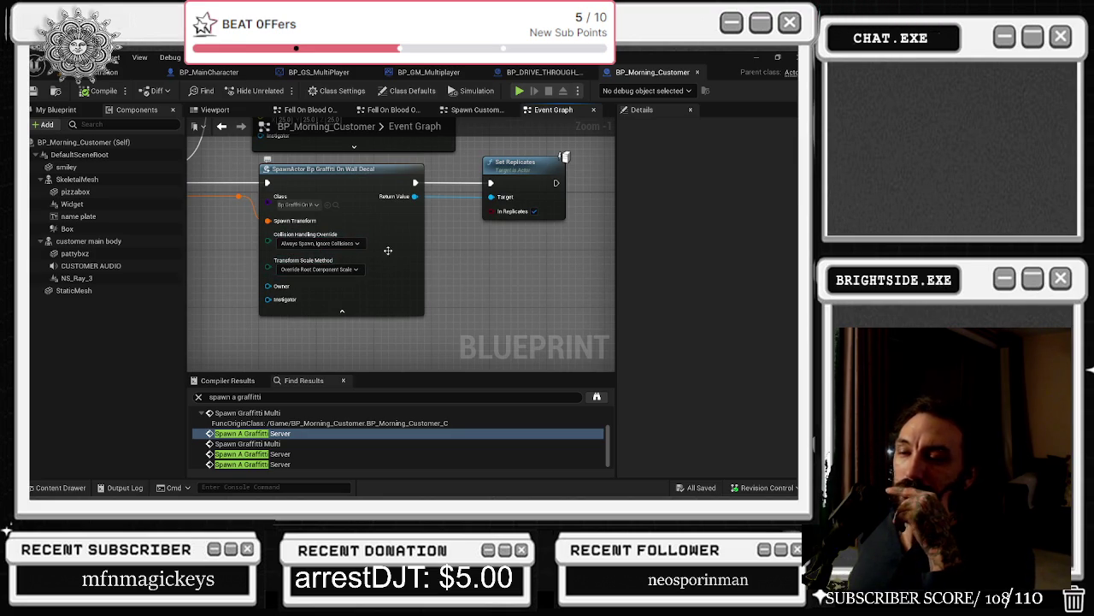
left_click(318, 268)
left_click(337, 283)
left_click_drag(418, 244, 478, 285)
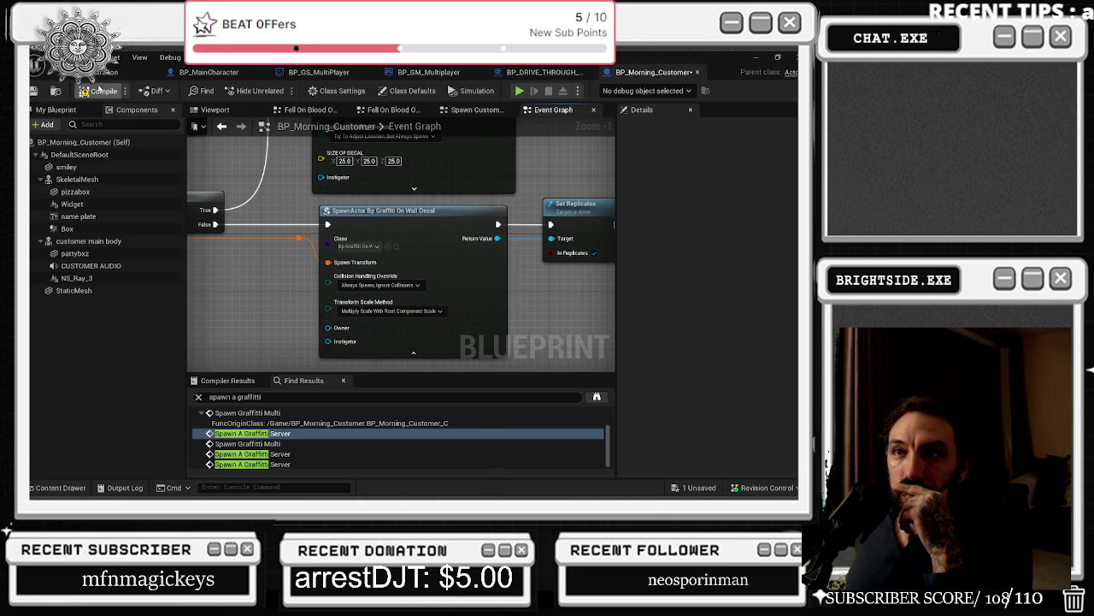
left_click(33, 90)
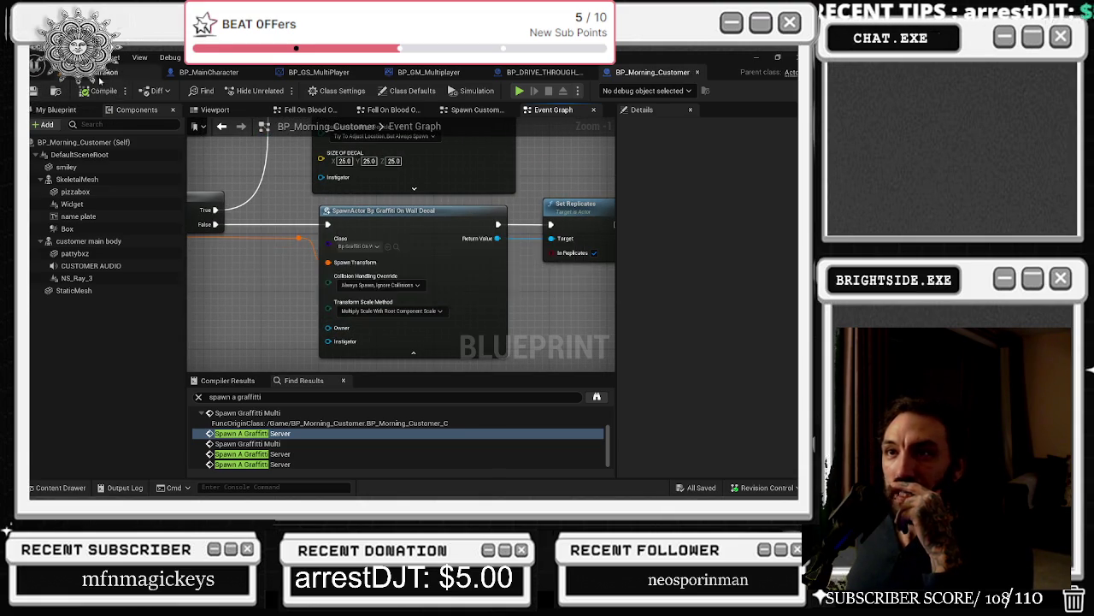
Step: Save everything, play-test in editor, dismiss the build menu and free the mouse with Shift+F1
left_click(137, 71)
left_click(34, 91)
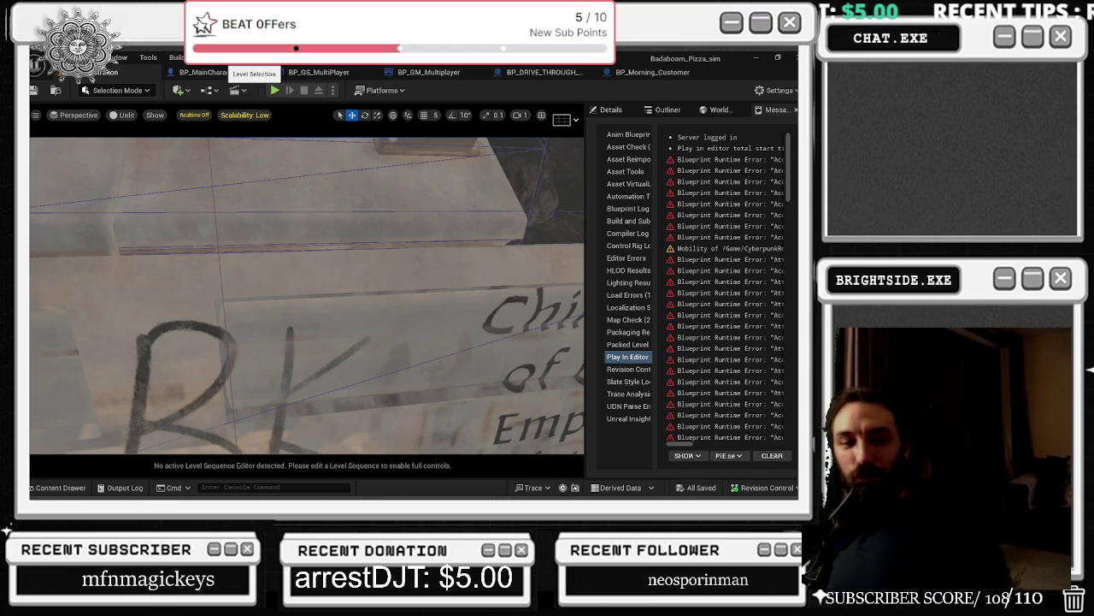
left_click(275, 90)
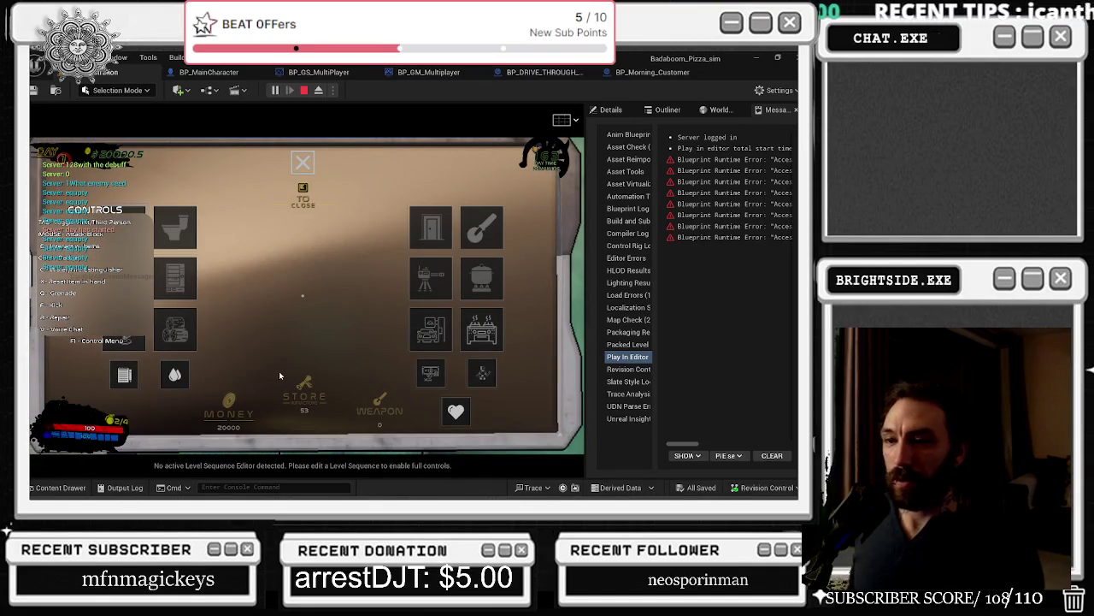
left_click(433, 322)
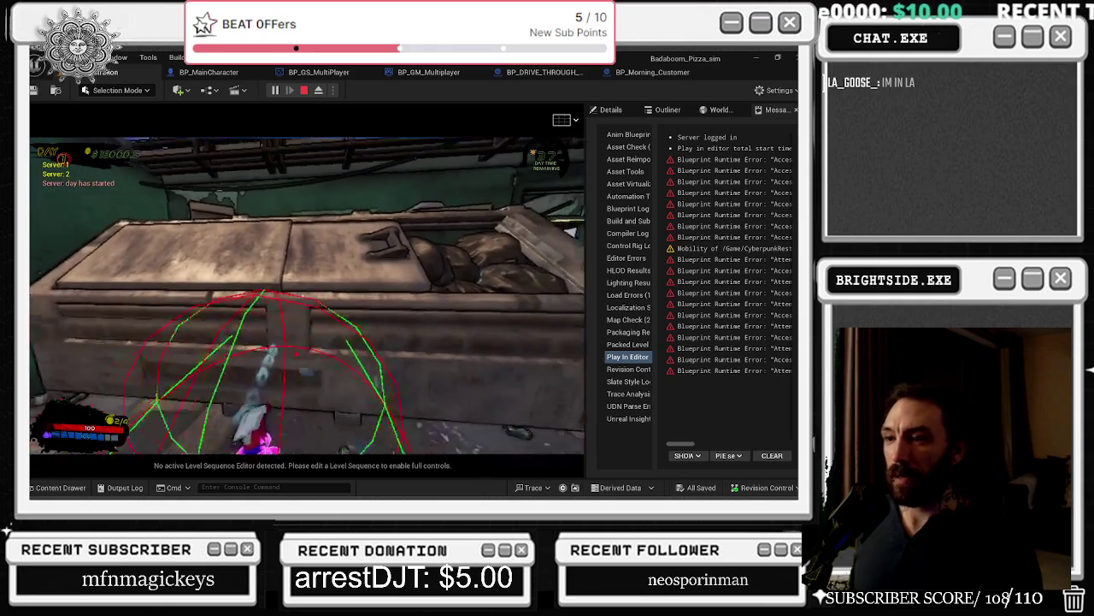
key("shift+F1")
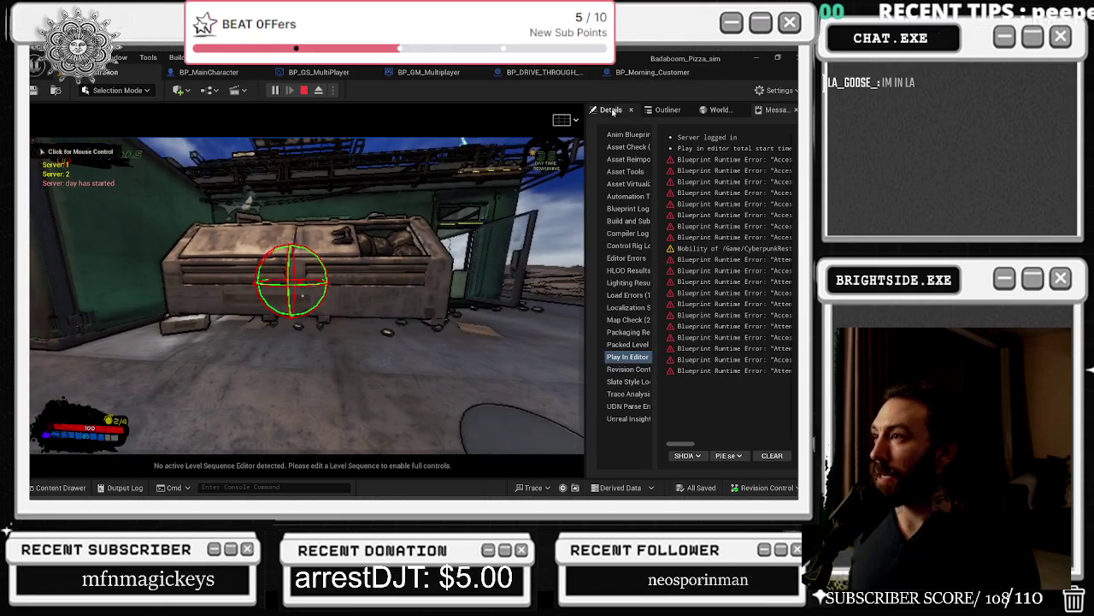
Step: Filter the Outliner for 'graff', eject with F8, and focus graffiti decal10 and decal16
left_click(611, 110)
left_click(668, 109)
left_click(681, 125)
type("graff")
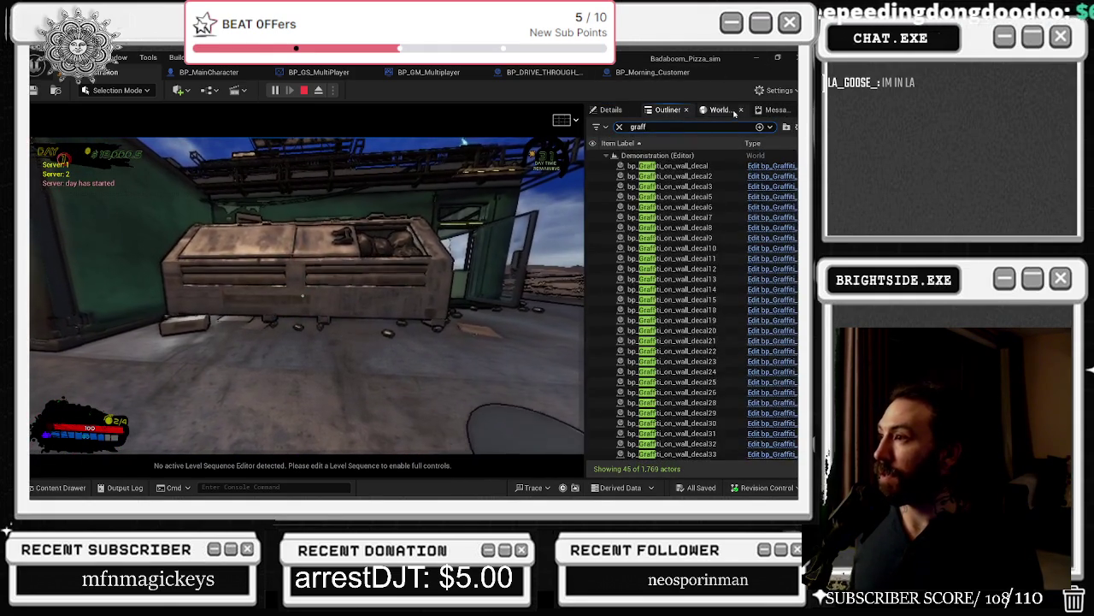
key("F8")
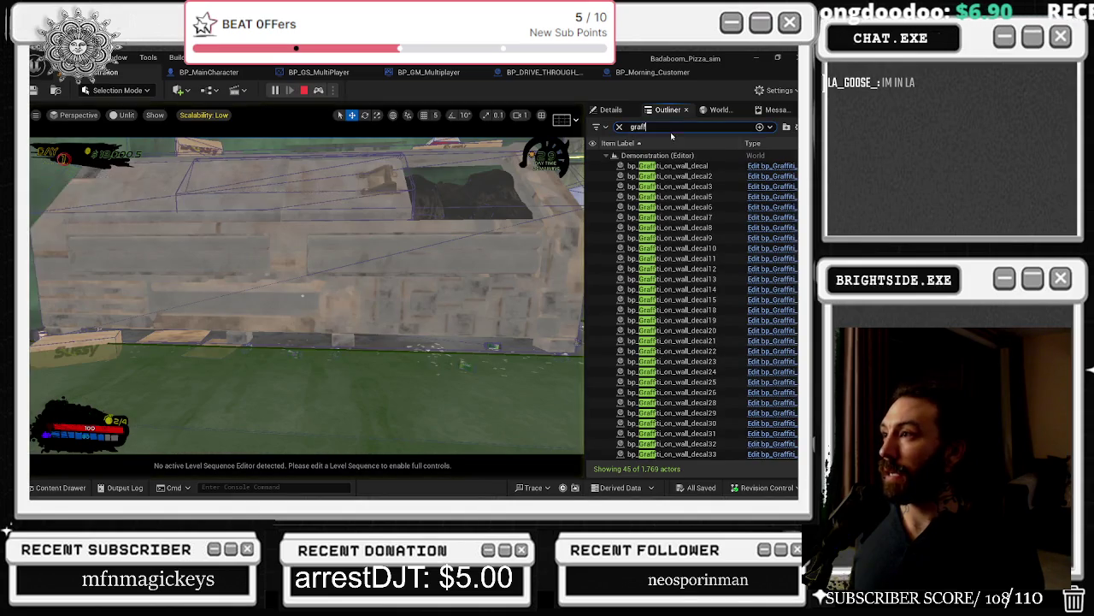
key("BackSpace")
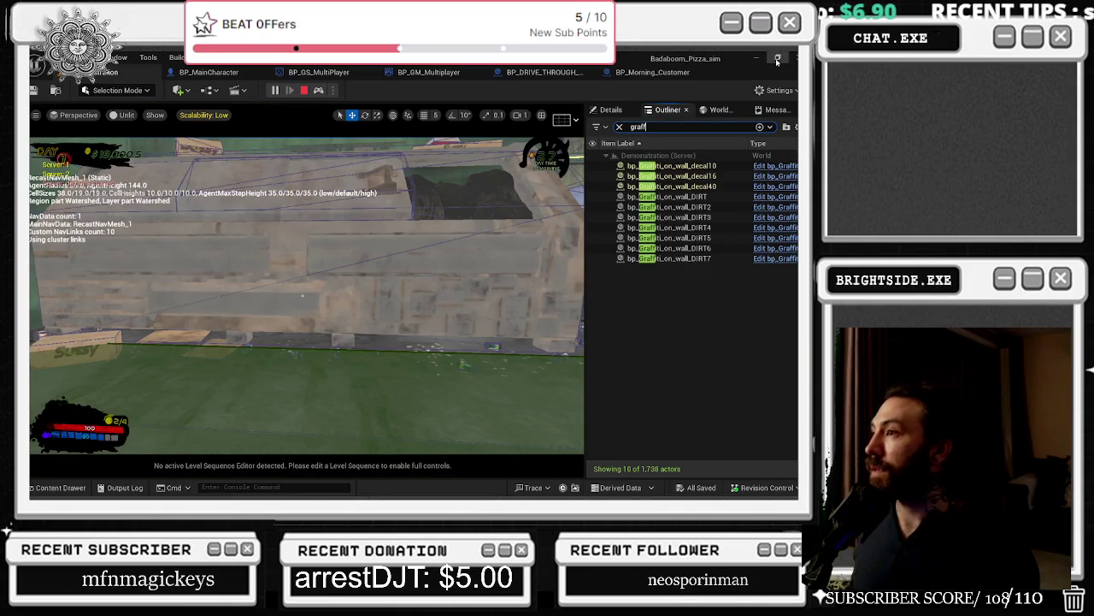
double_click(675, 165)
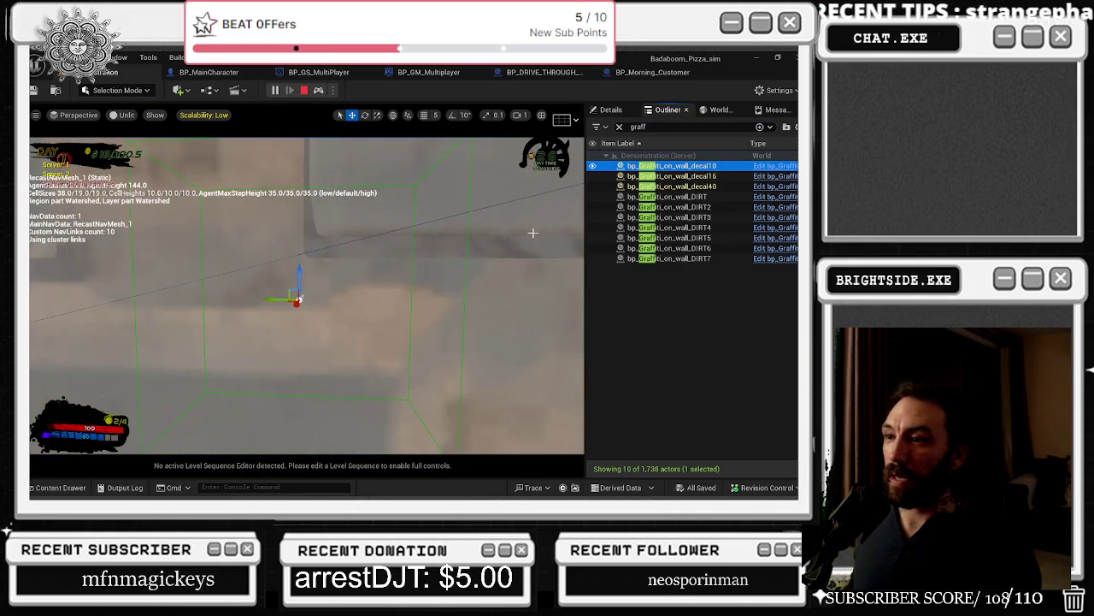
left_click(664, 175)
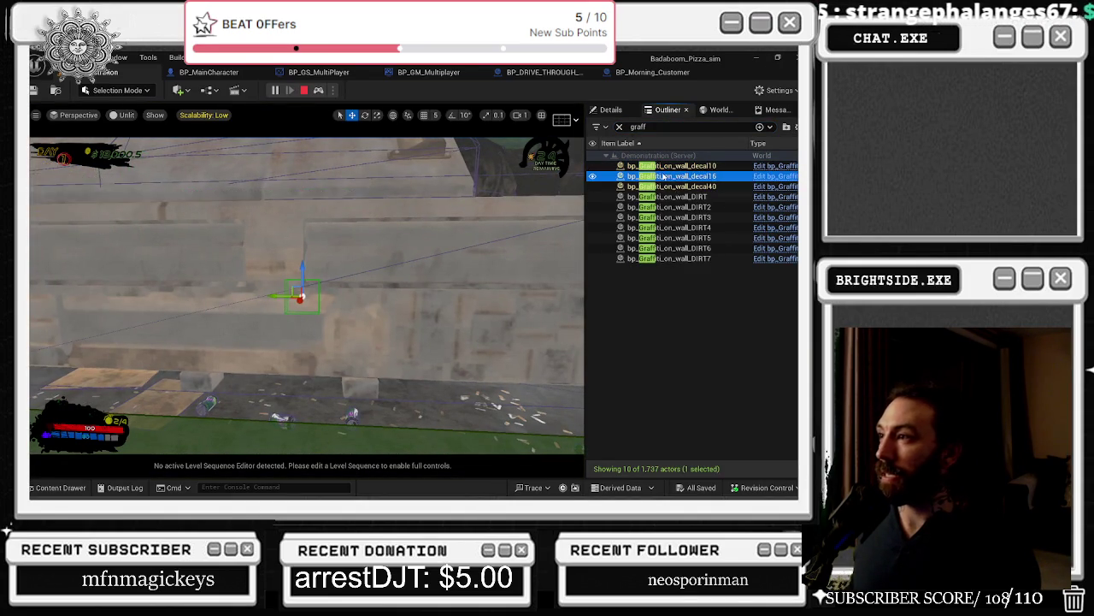
double_click(664, 176)
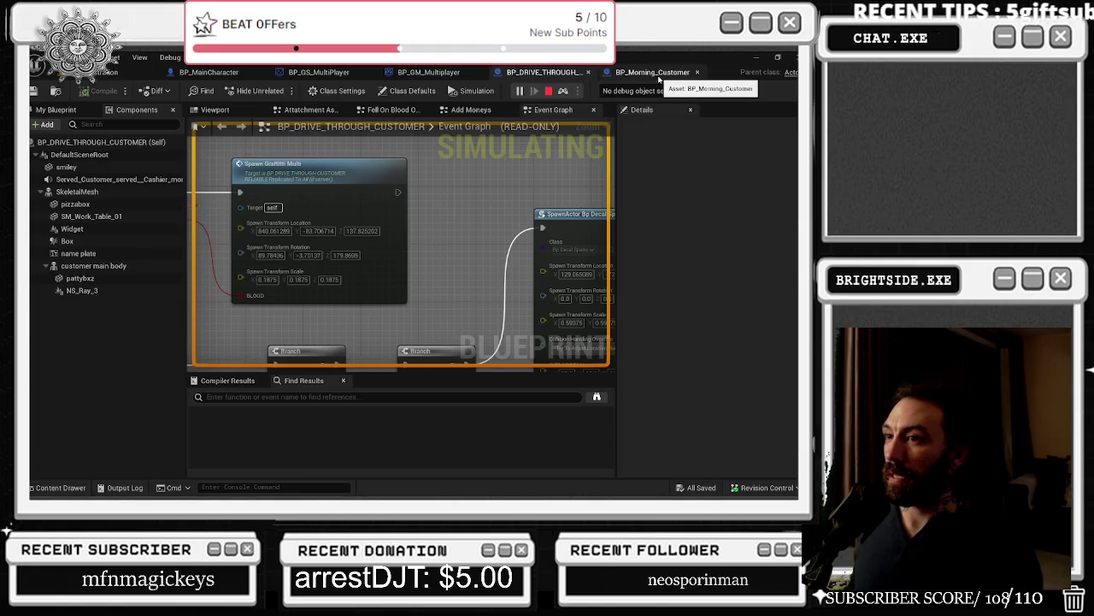
left_click(652, 73)
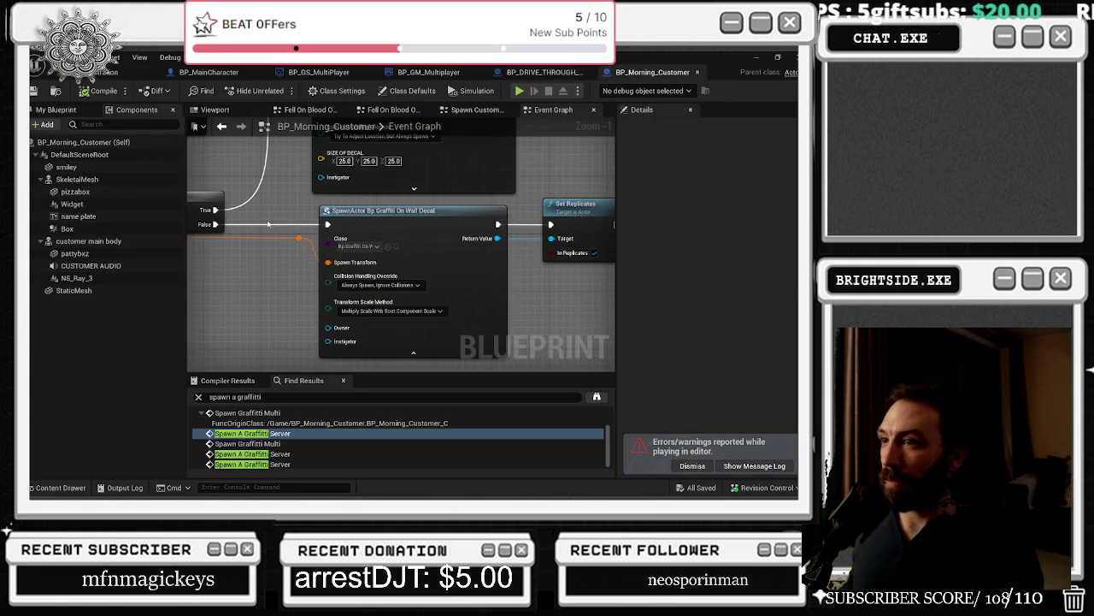
Step: Set spawn scale X to 1, then make BP_DRIVE_THROUGH_CUSTOMER's graffiti spawn Always Spawn, Ignore Collisions
key("Tab")
type("1")
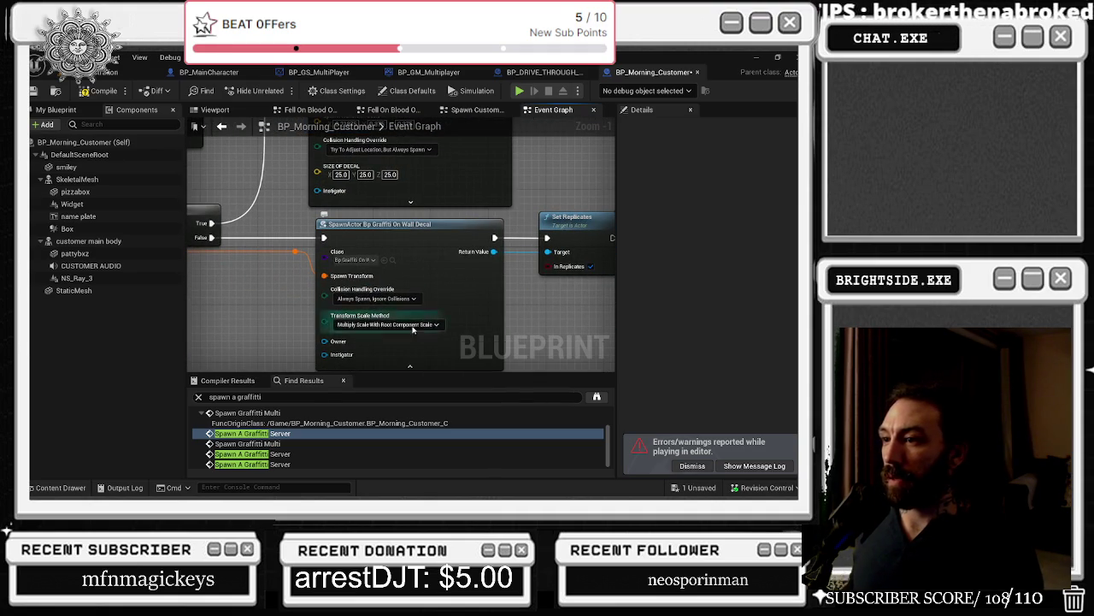
left_click(566, 71)
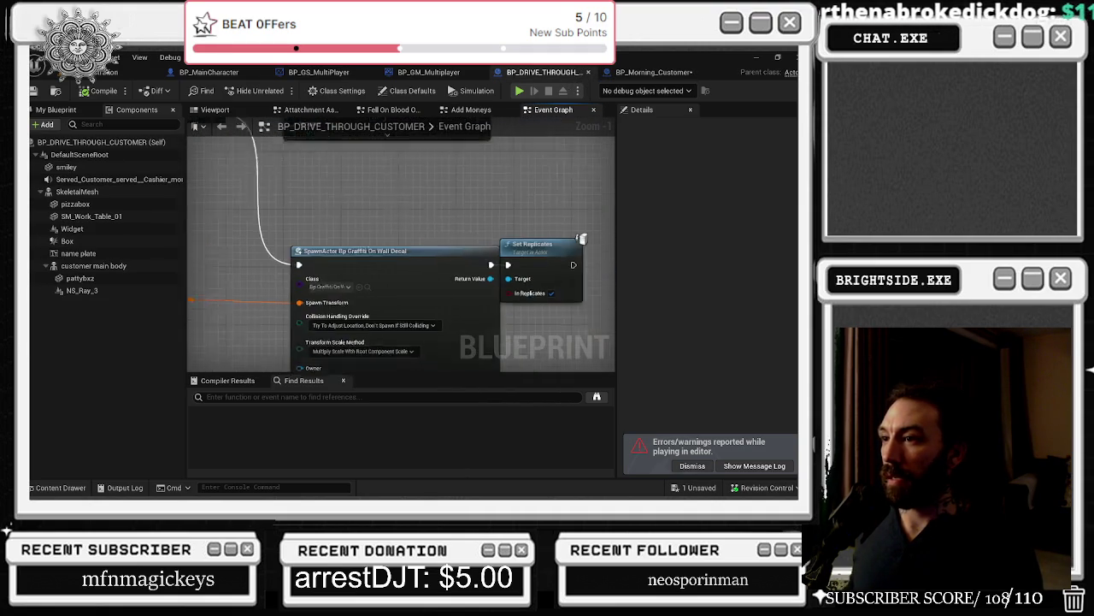
left_click(397, 236)
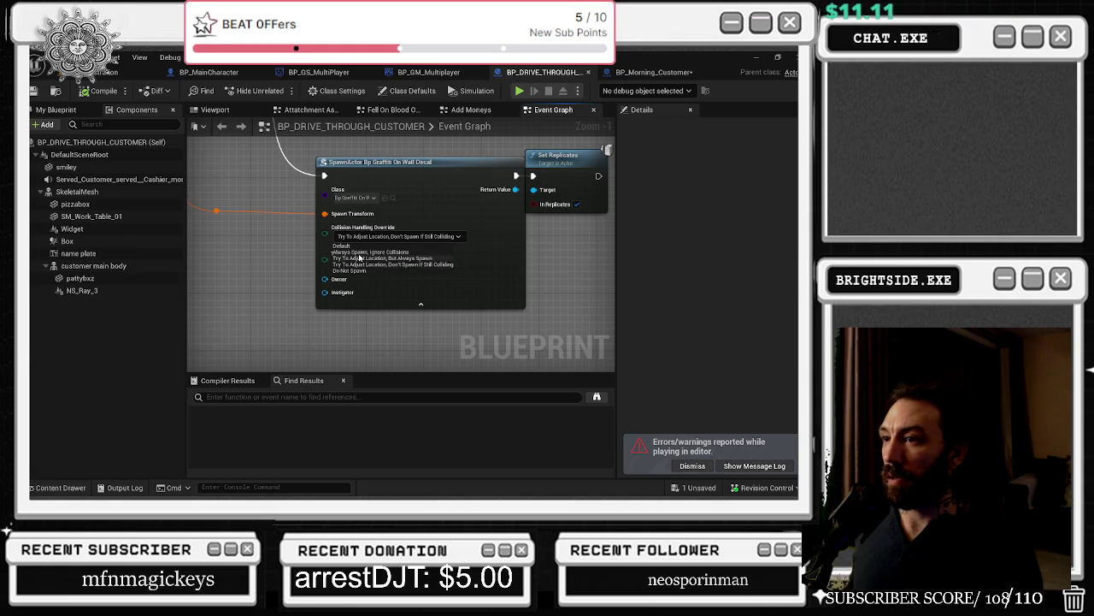
left_click(363, 252)
mouse_move(374, 269)
left_mouse_down()
mouse_move(522, 240)
mouse_move(485, 380)
left_mouse_up()
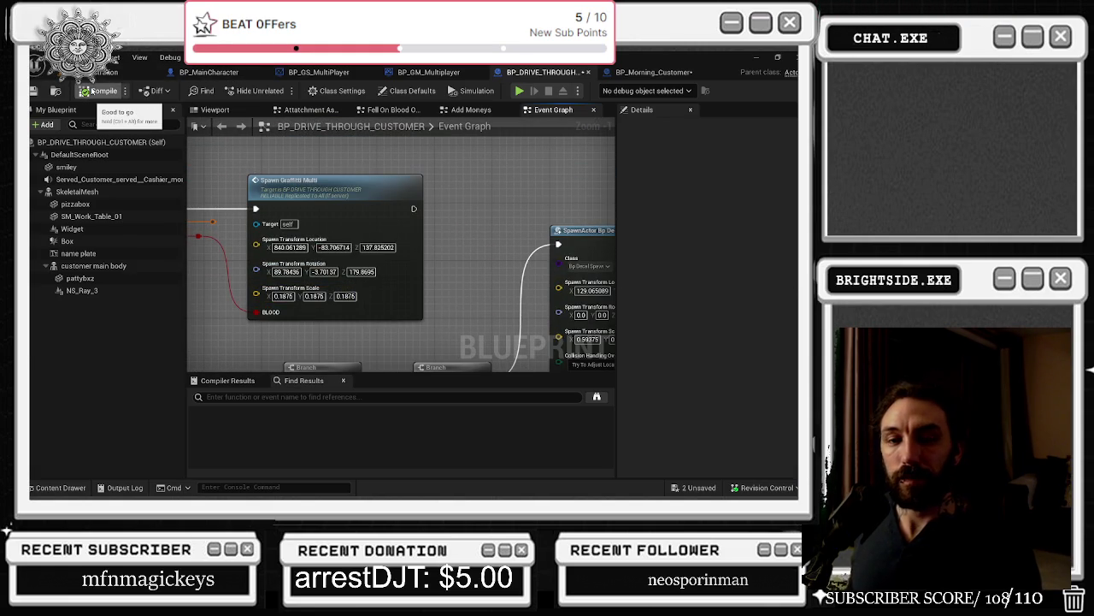
Step: Save the drive-through customer blueprint and the remaining unsaved package
key("ctrl+s")
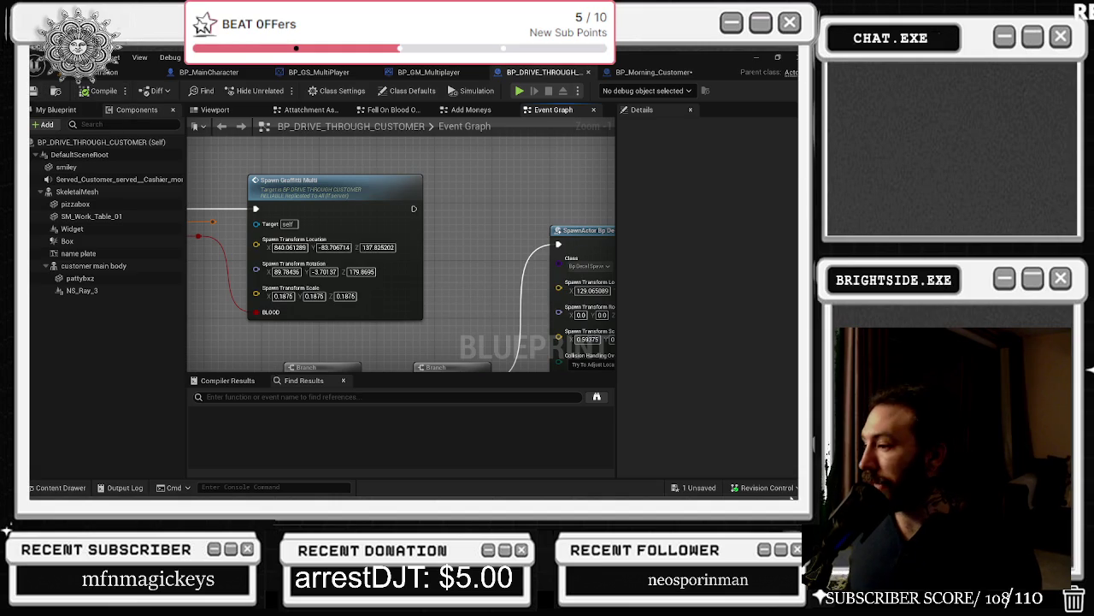
left_click(696, 489)
left_click(487, 394)
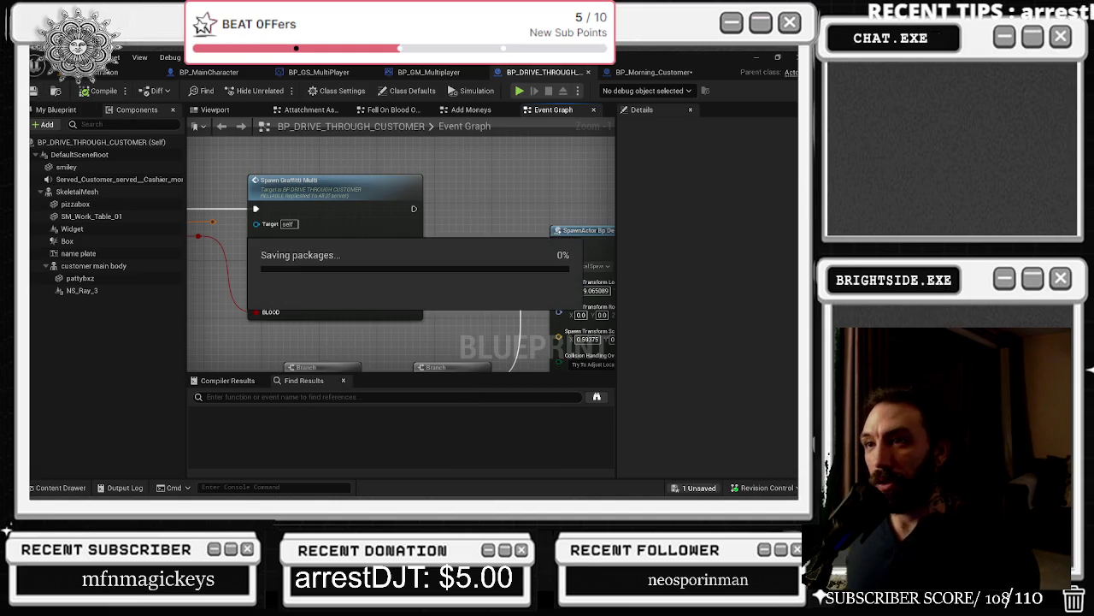
left_click(94, 72)
Step: Run a play-in-editor test, toggling the store menu and walking across the lot, then stop it
left_click(273, 90)
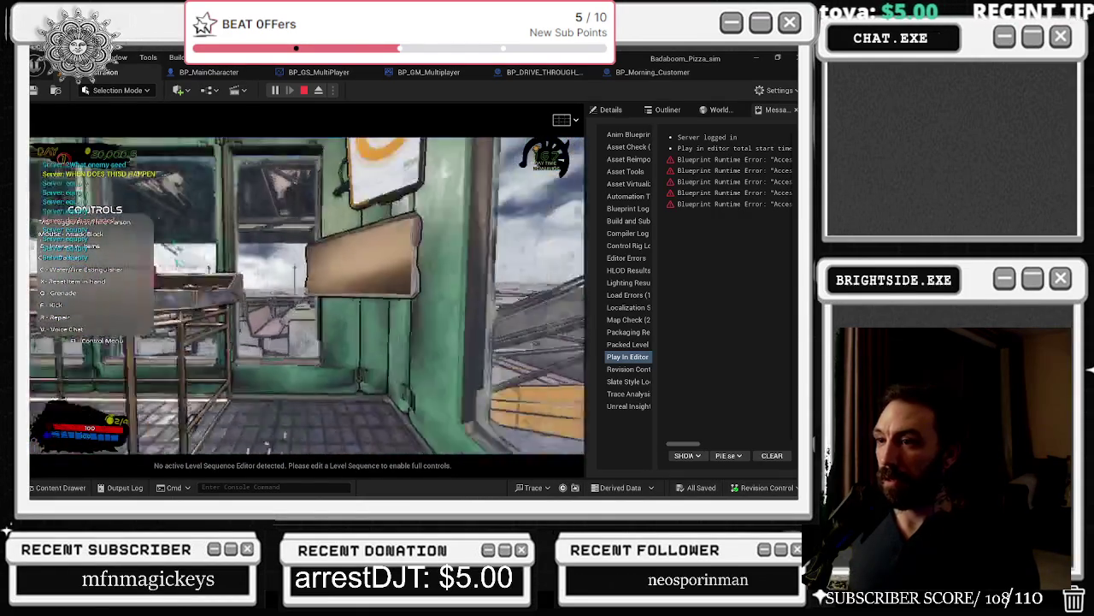
key("e")
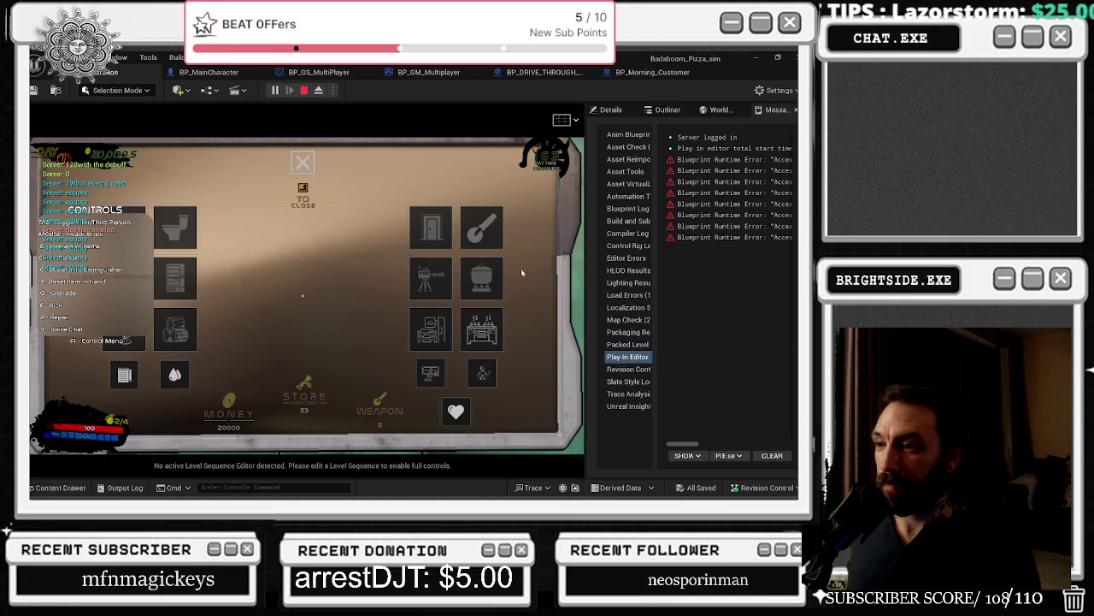
key("e")
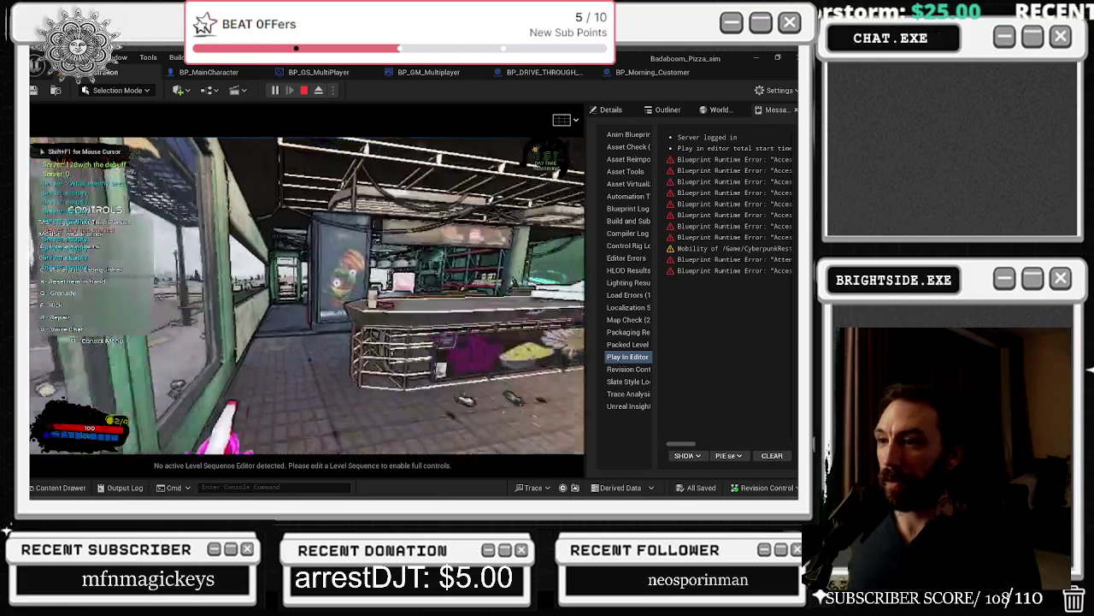
key("w")
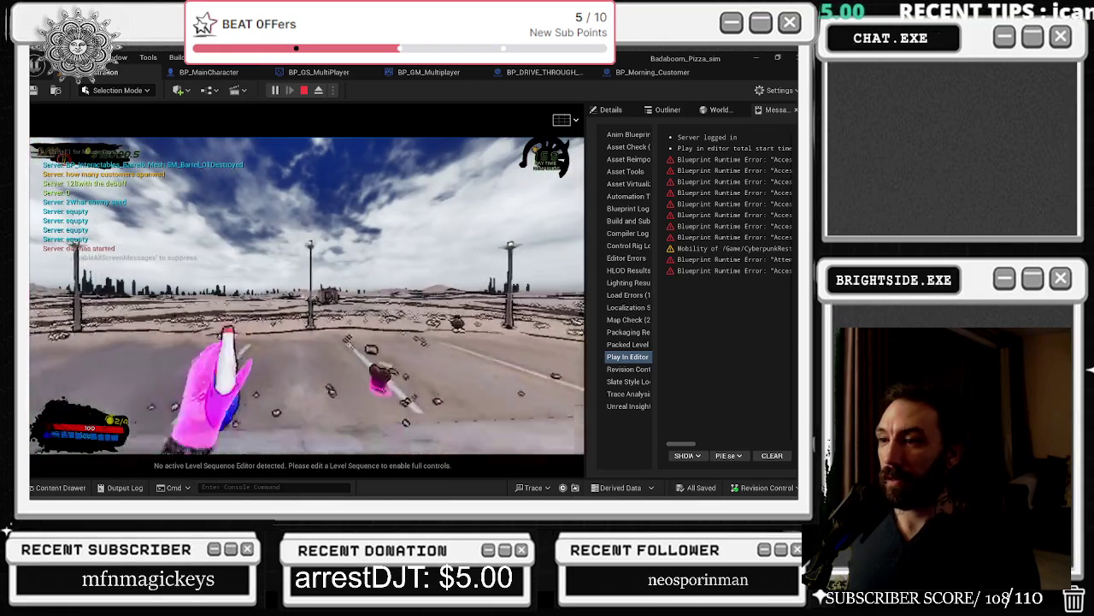
key("w")
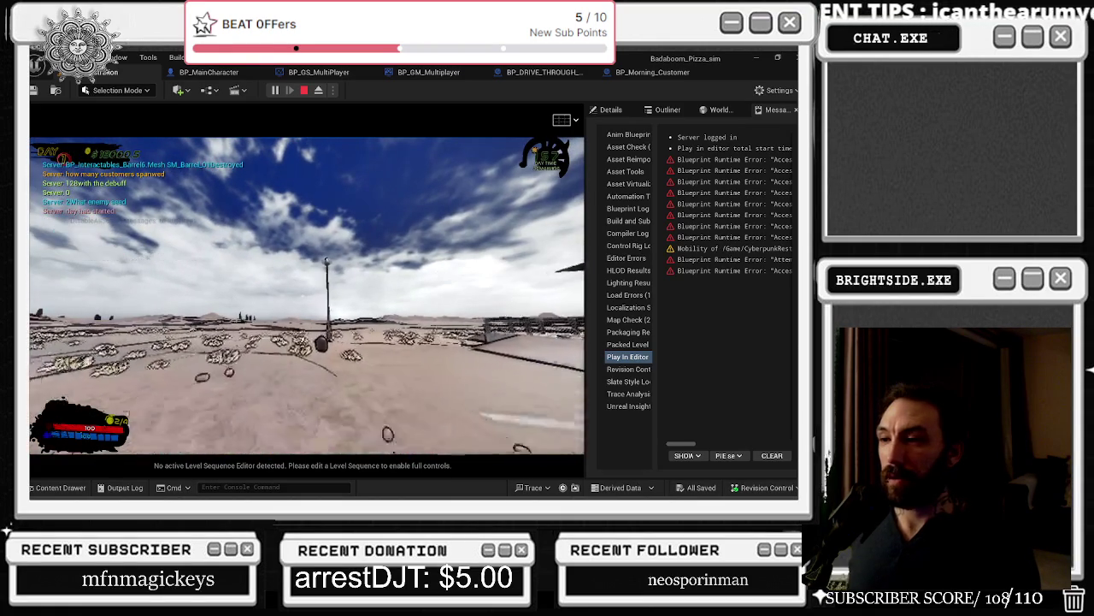
key("w")
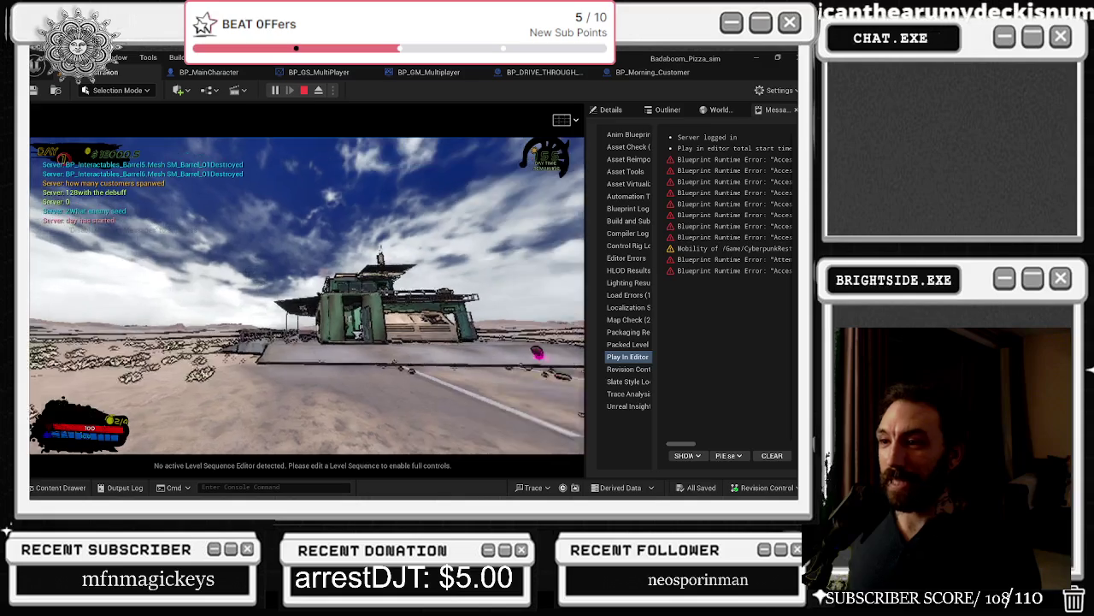
key("w")
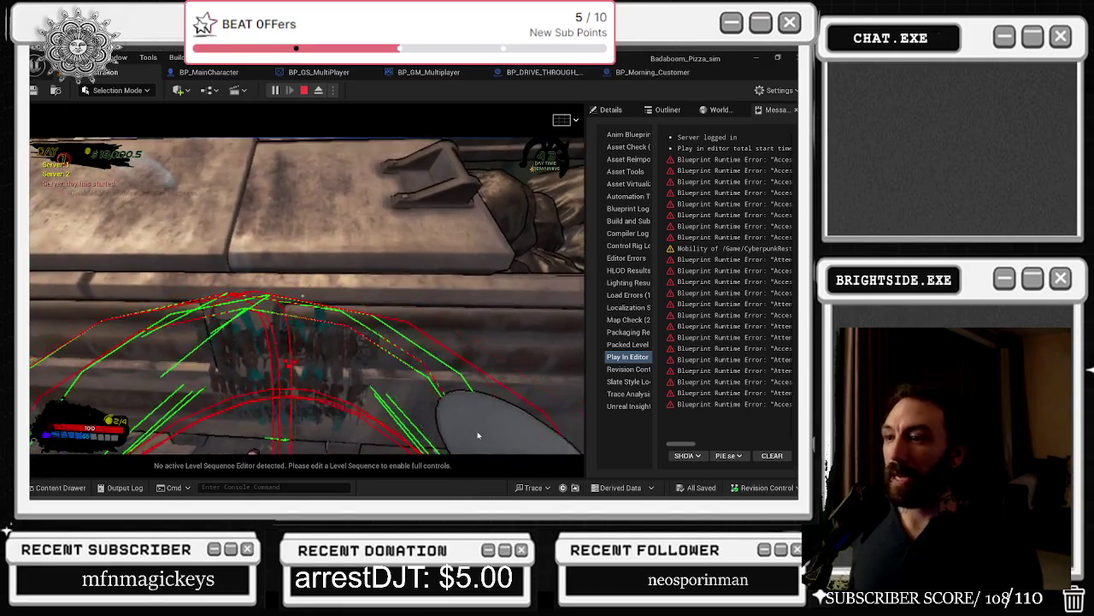
key("Escape")
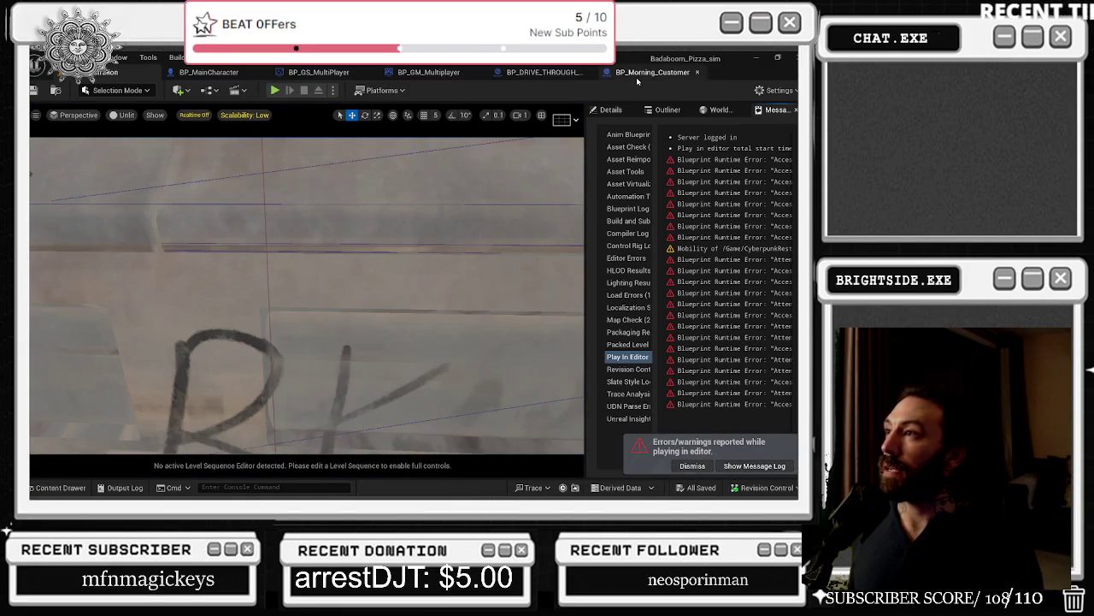
Step: Center the graffiti SpawnActor node and open the bp_Graffiti_on_wall_decal Blueprint
left_click(650, 71)
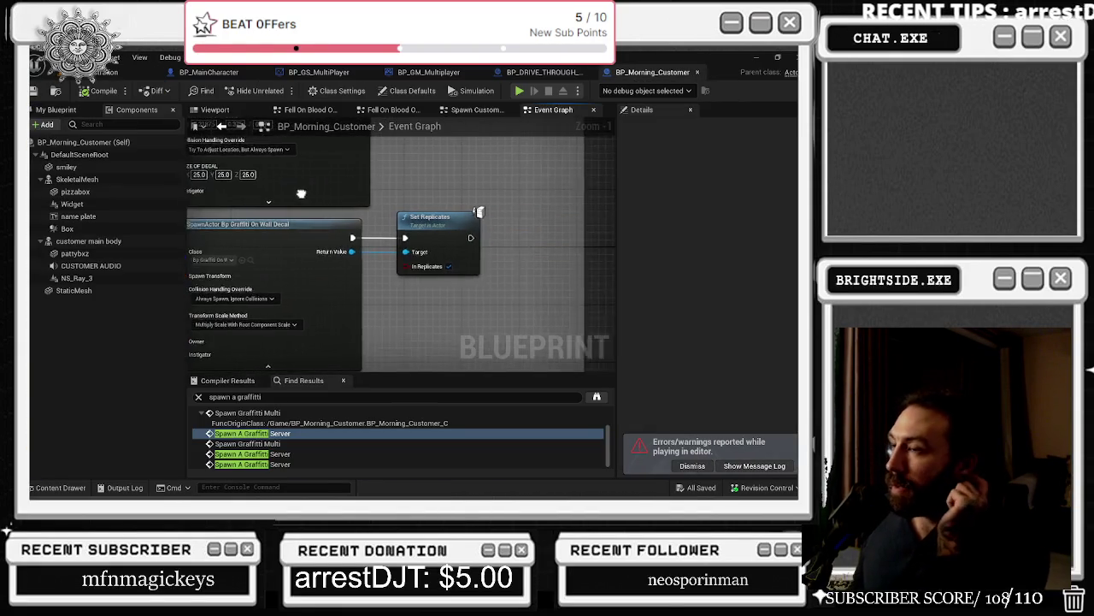
left_click_drag(434, 231, 396, 235)
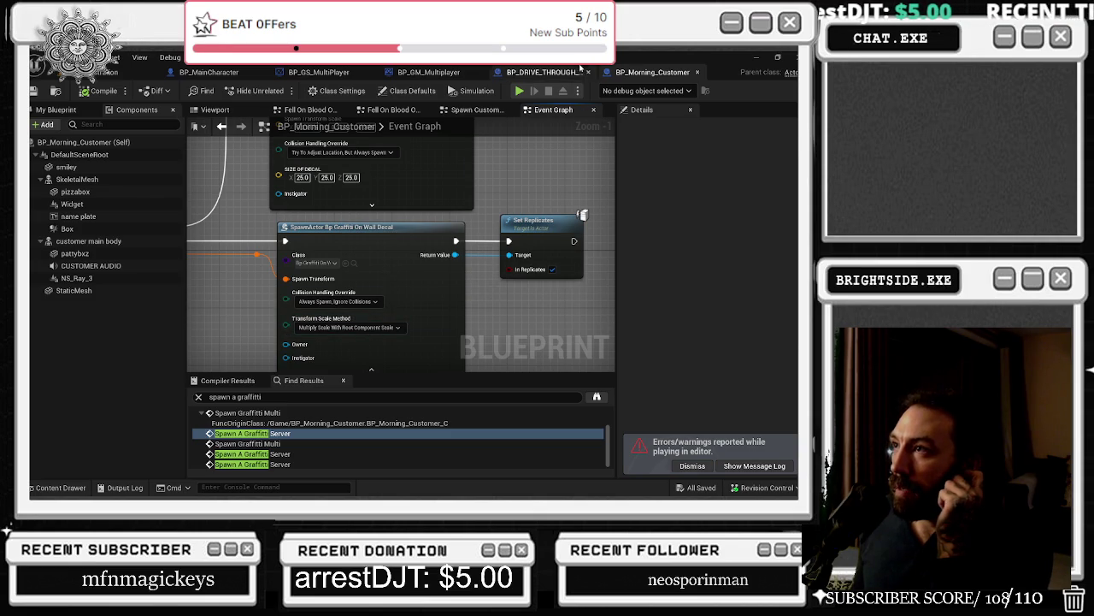
left_click_drag(445, 235, 492, 203)
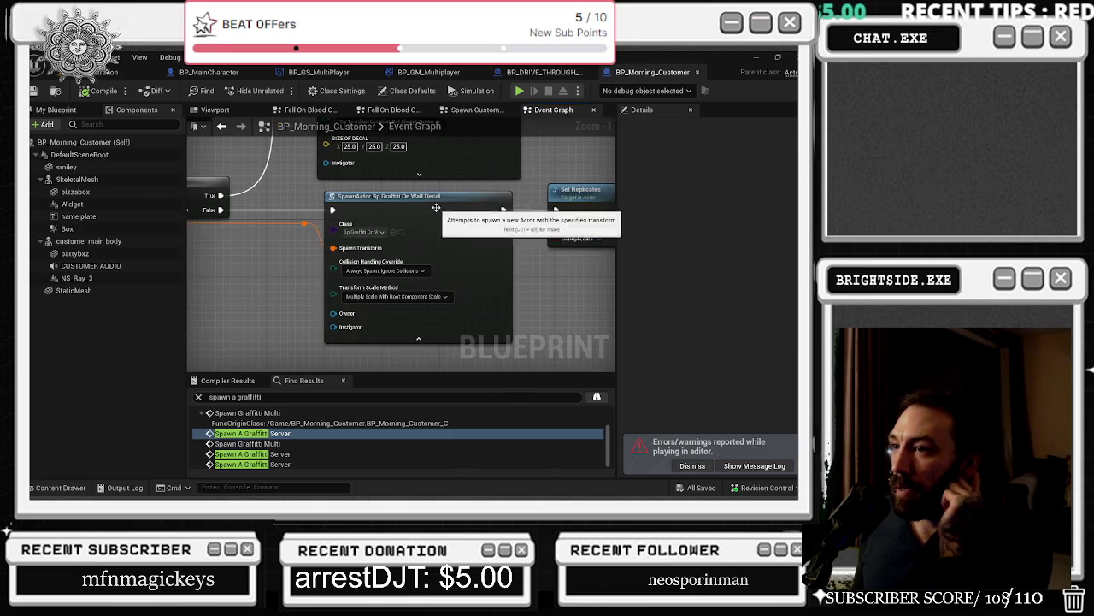
left_click(401, 233)
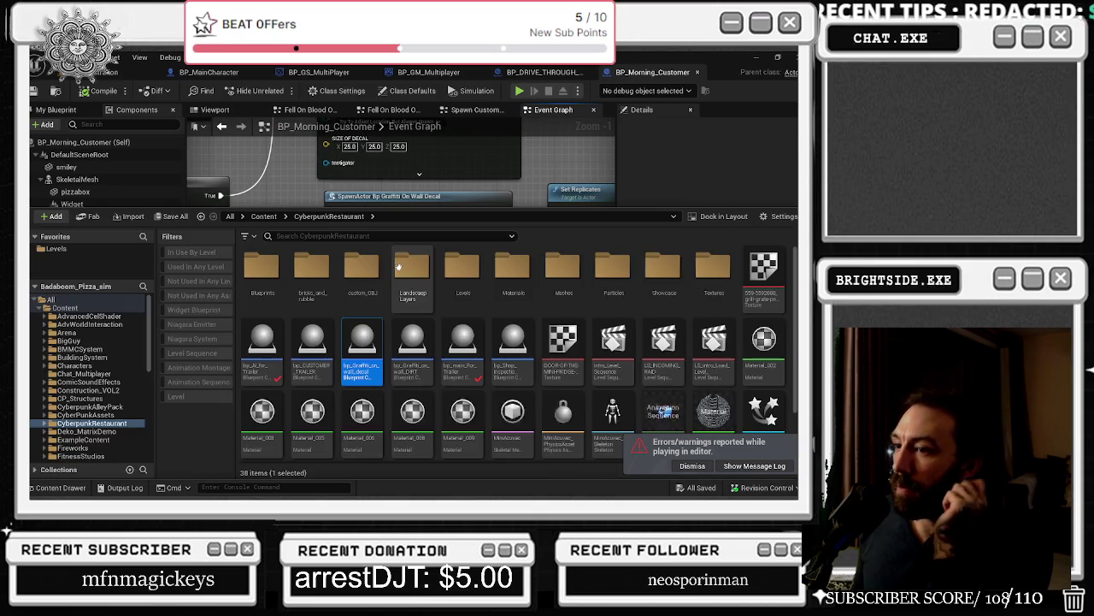
double_click(373, 339)
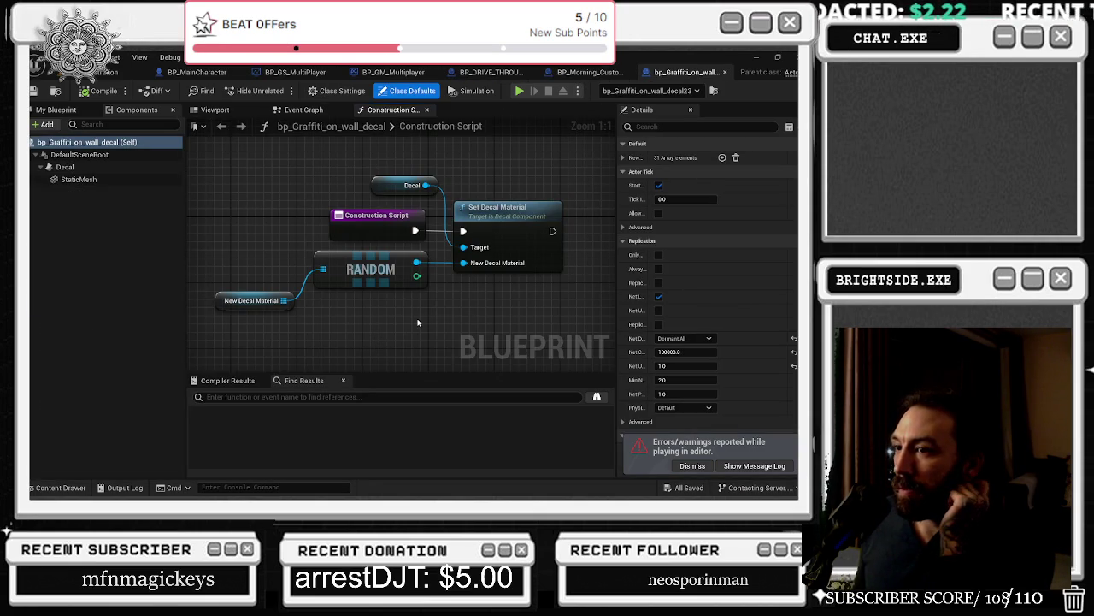
Step: Inspect the decal Blueprint's root, Decal and StaticMesh collision settings, then close it
left_click(79, 154)
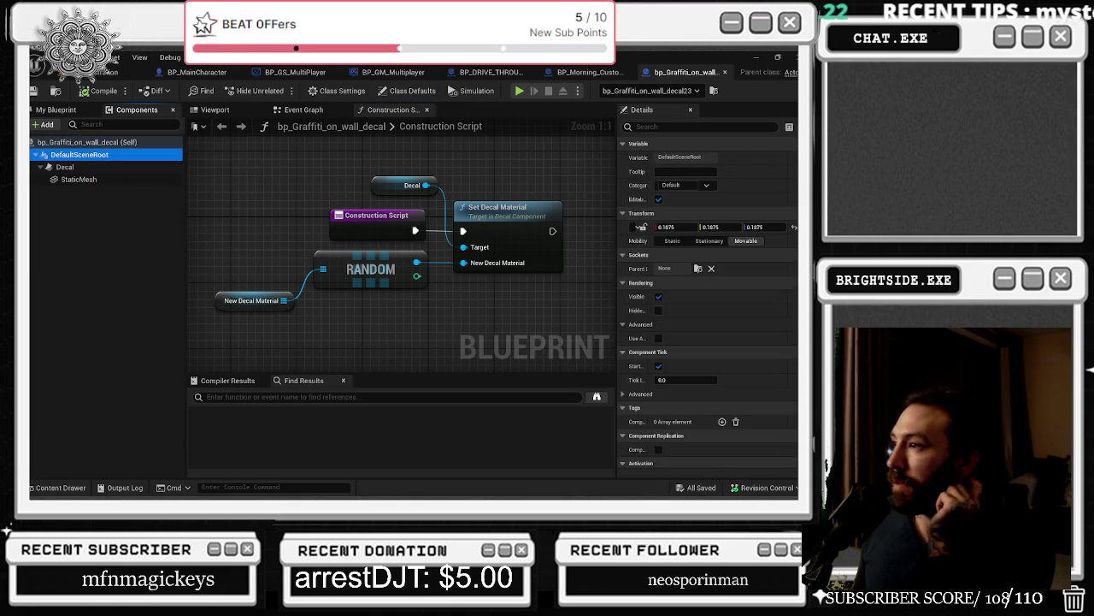
scroll(787, 383, "down", 1)
scroll(787, 383, "down", 6)
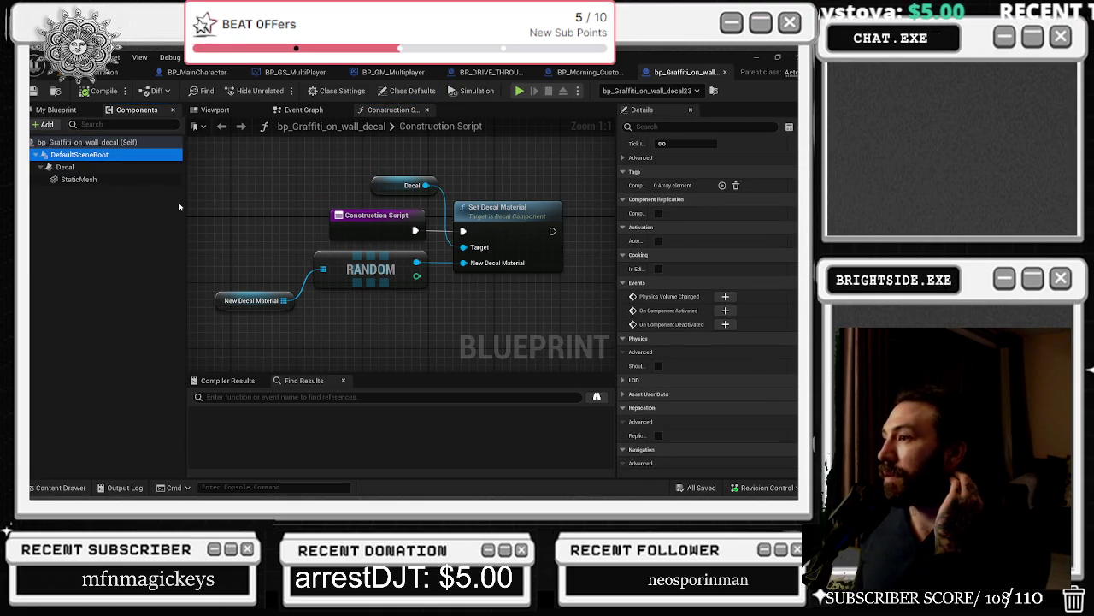
left_click(65, 167)
scroll(787, 323, "down", 1)
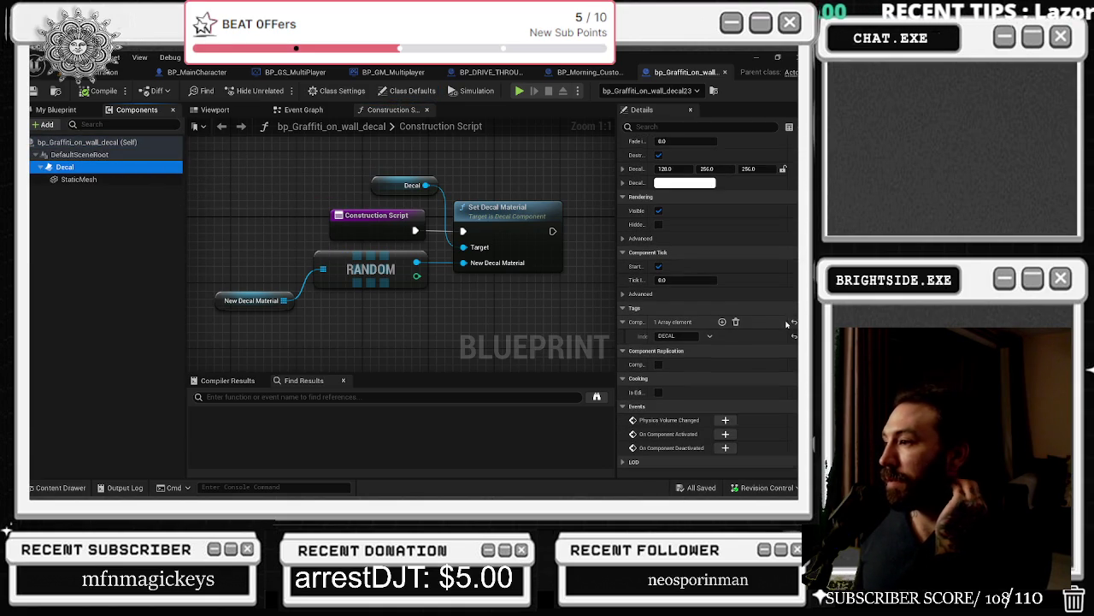
left_click(684, 125)
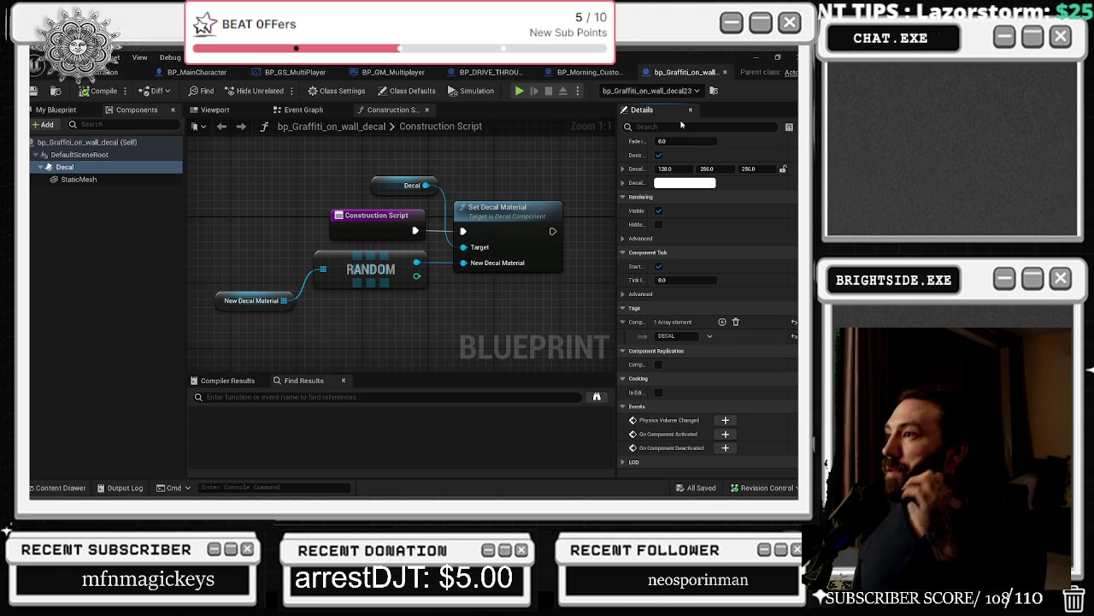
type("d")
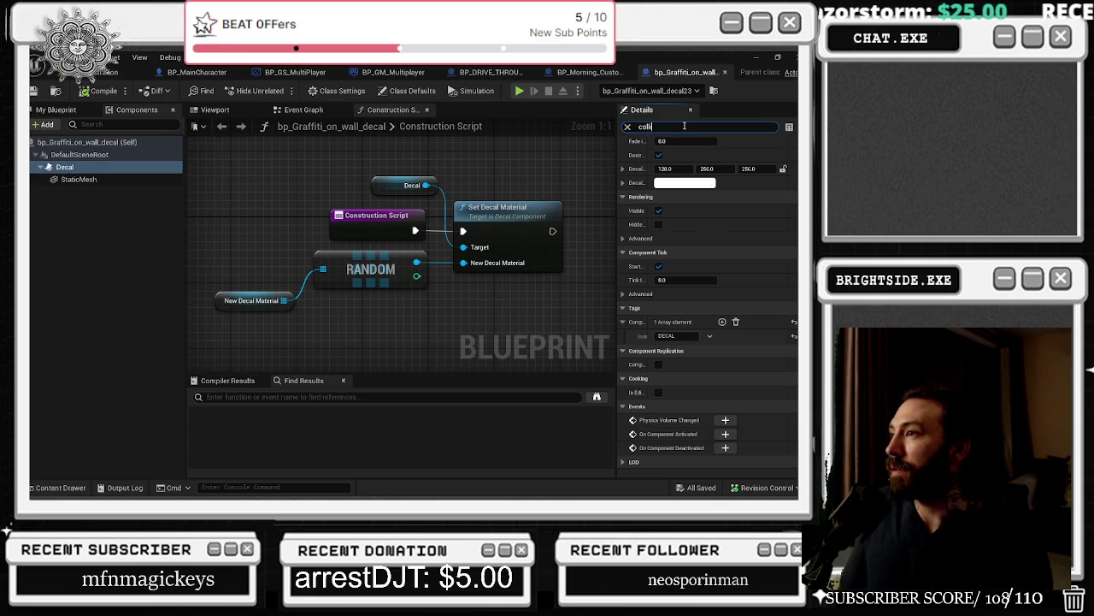
left_click(70, 181)
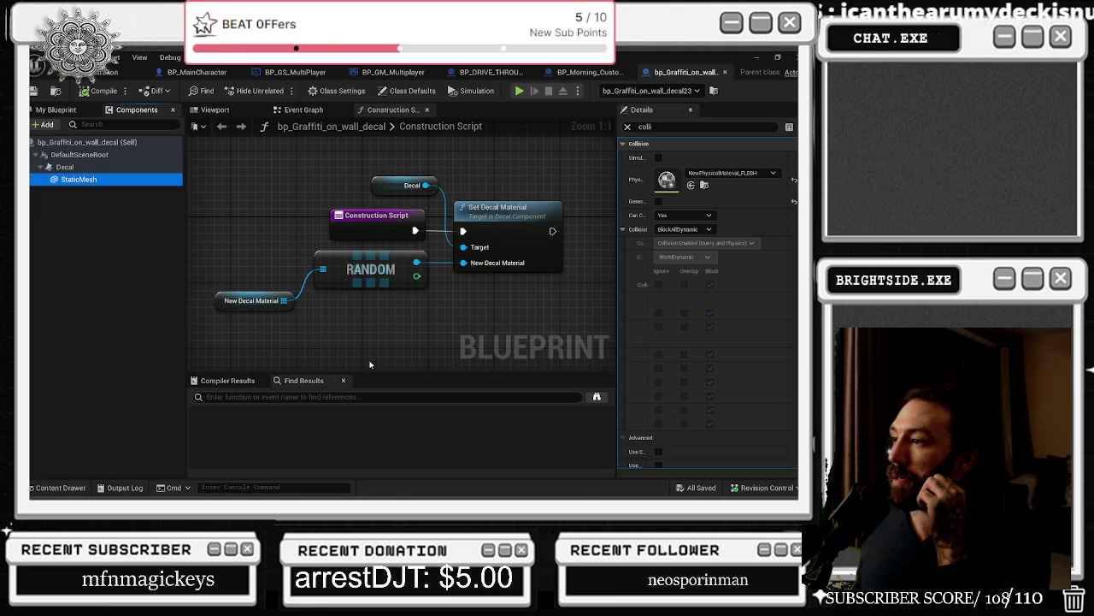
scroll(710, 299, "down", 3)
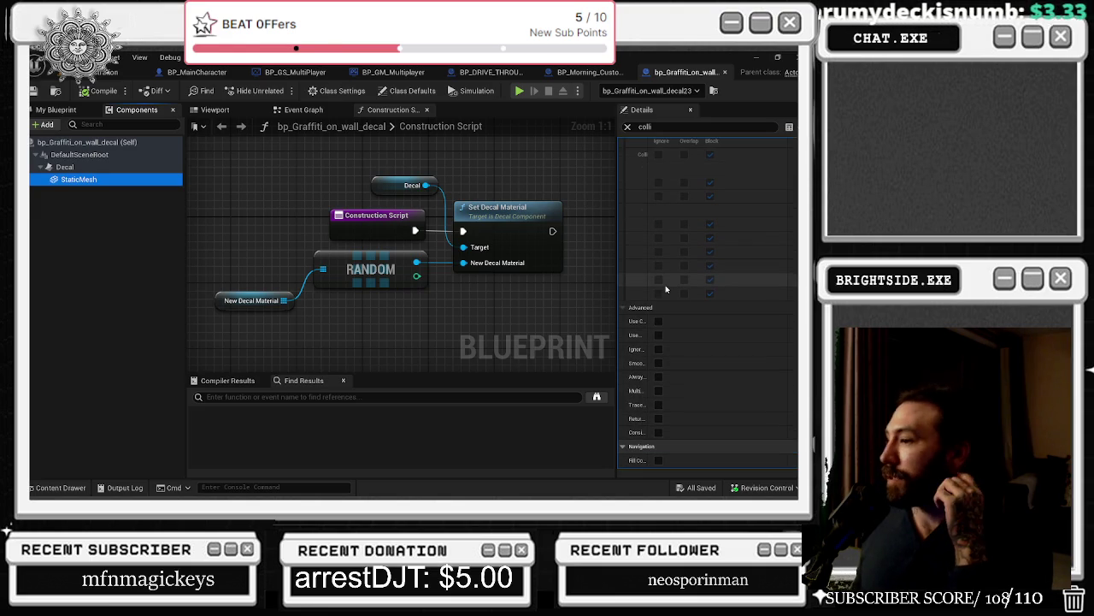
left_click(688, 73)
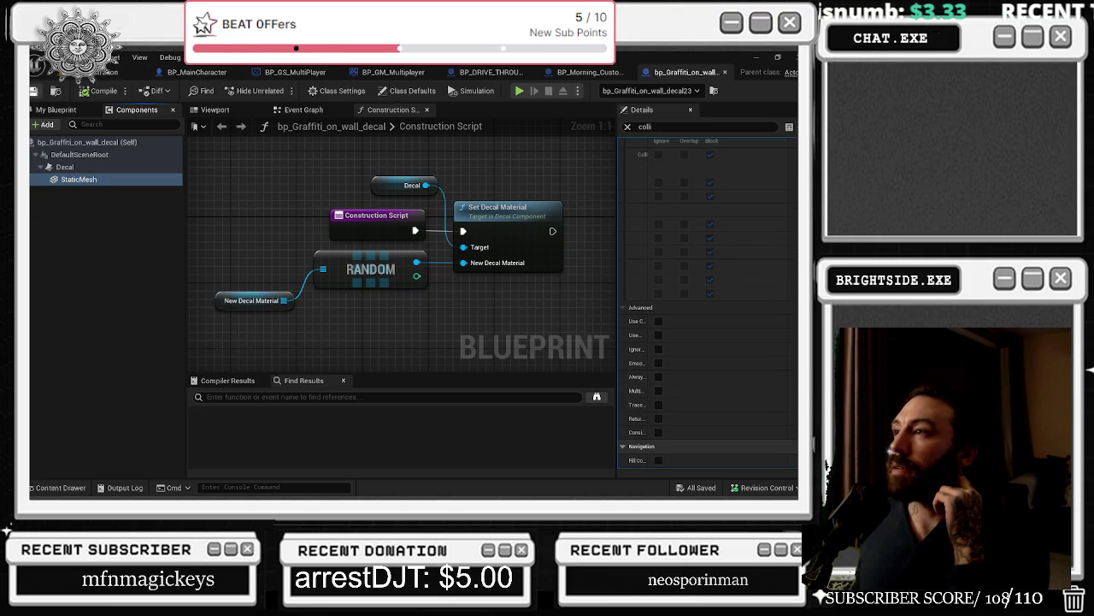
left_click(724, 73)
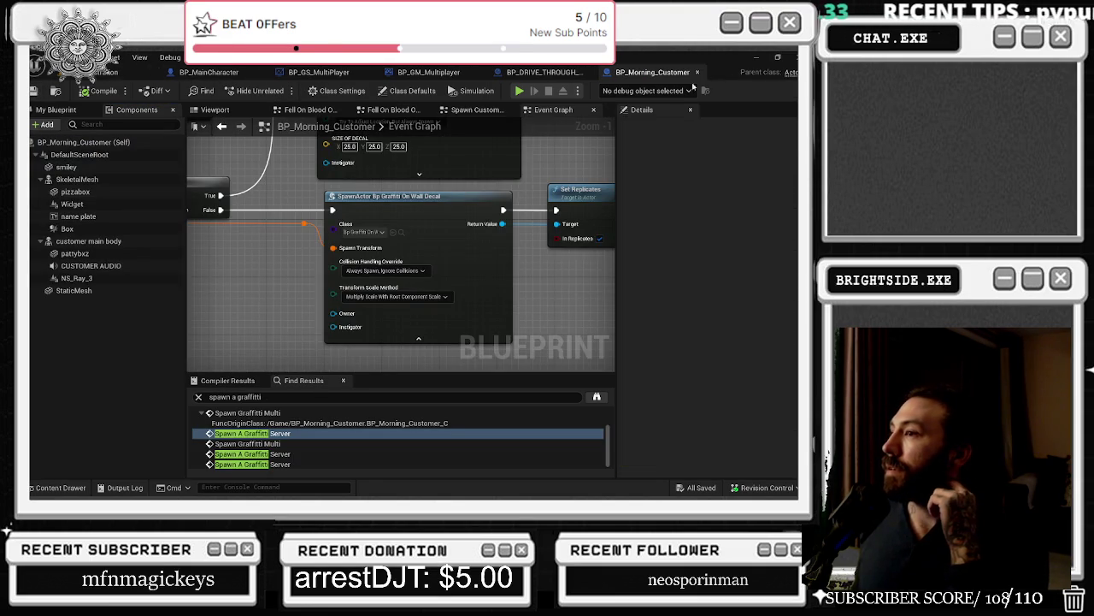
Step: Set BP_Morning_Customer's graffiti SpawnActor collision handling to Try To Adjust Location, But Always Spawn
scroll(347, 297, "up", 1)
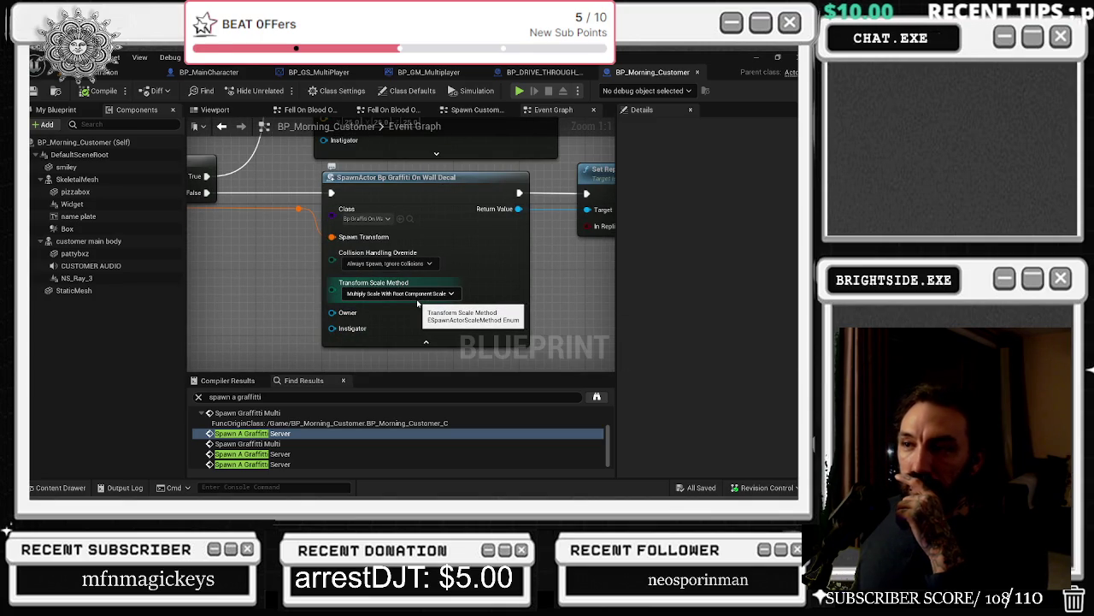
mouse_move(520, 251)
left_mouse_down()
mouse_move(547, 213)
mouse_move(496, 308)
left_mouse_up()
mouse_move(429, 357)
left_mouse_down()
mouse_move(434, 228)
mouse_move(374, 165)
left_mouse_up()
left_click(335, 315)
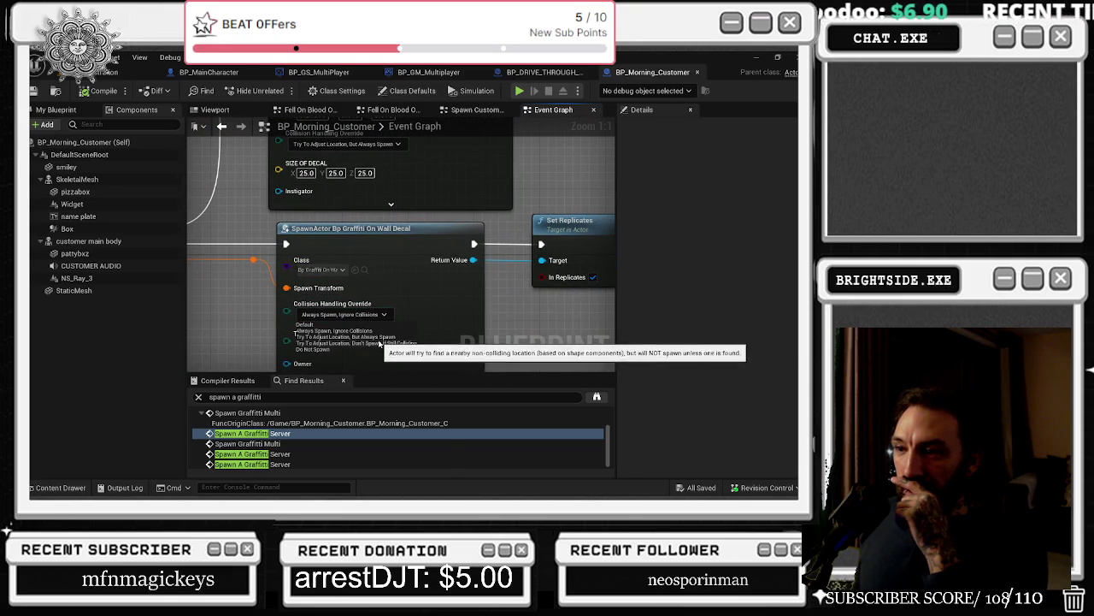
left_click(372, 339)
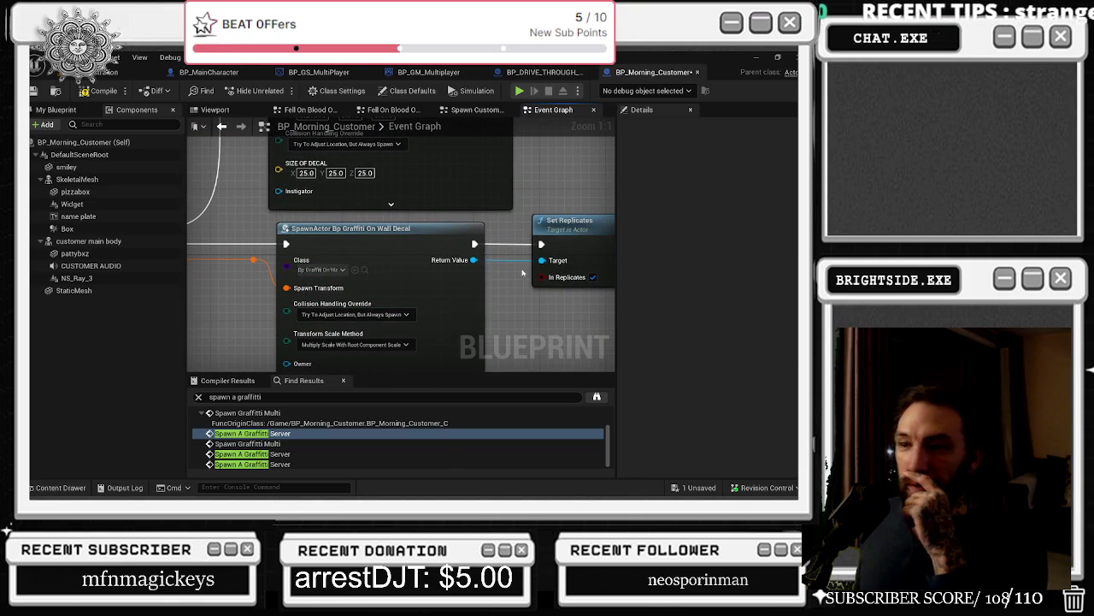
Step: Give BP_DRIVE_THROUGH_CUSTOMER's spawn node the same collision handling and compile it
left_click(556, 72)
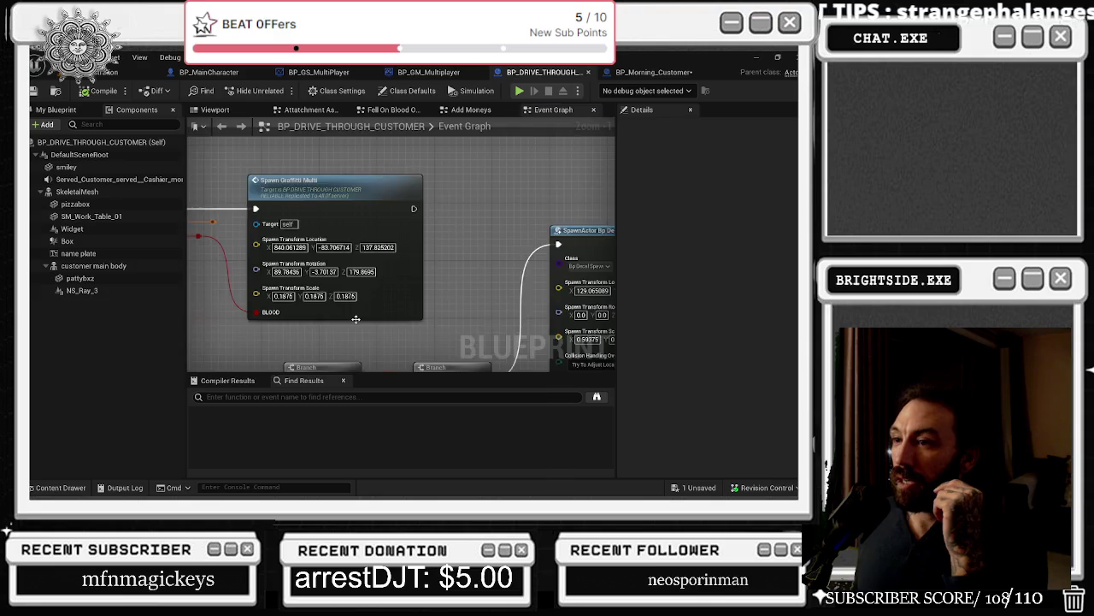
left_click(333, 250)
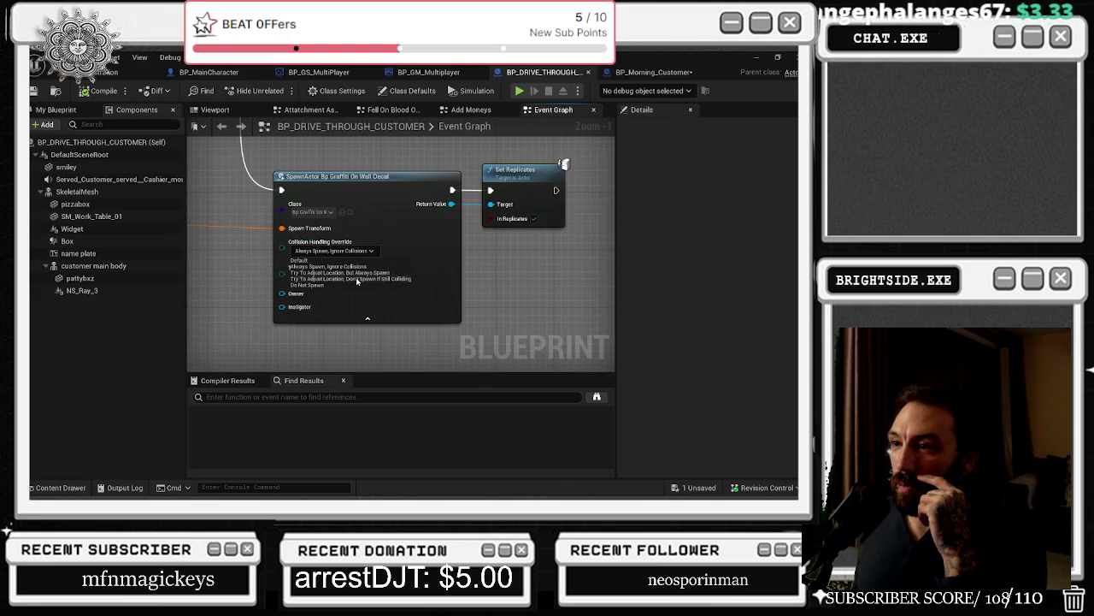
left_click(353, 274)
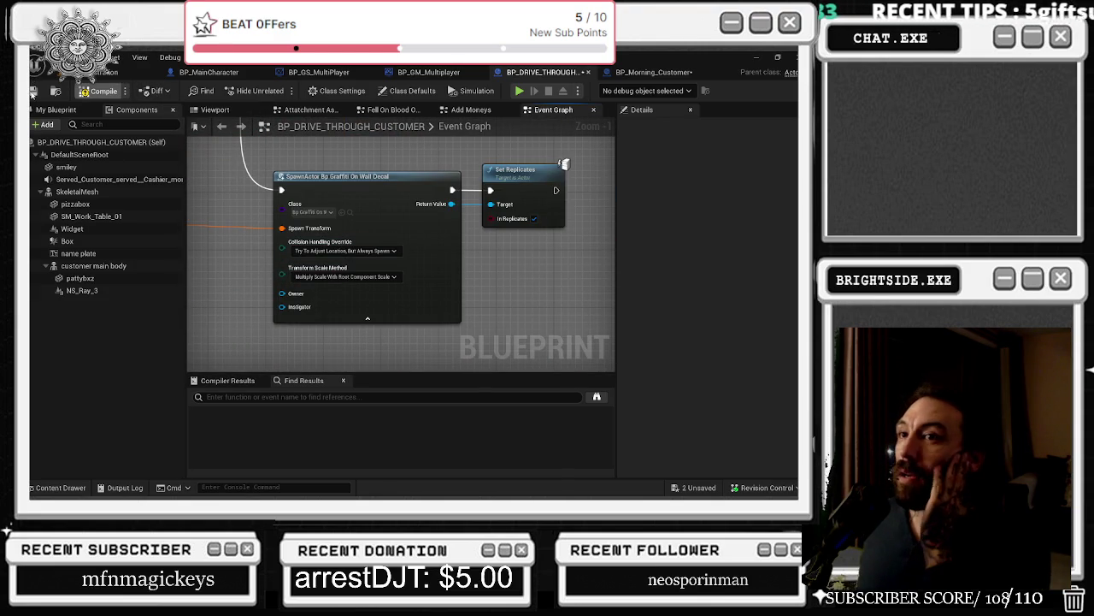
left_click(94, 90)
Step: Save all Blueprint changes and the Demonstration level
left_click(650, 72)
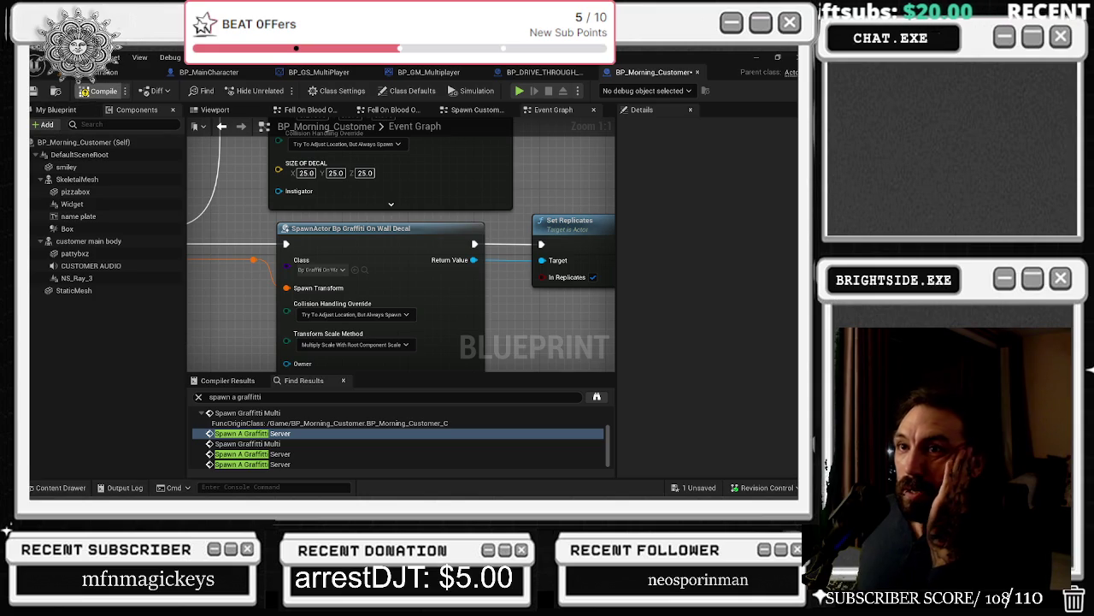
left_click(94, 91)
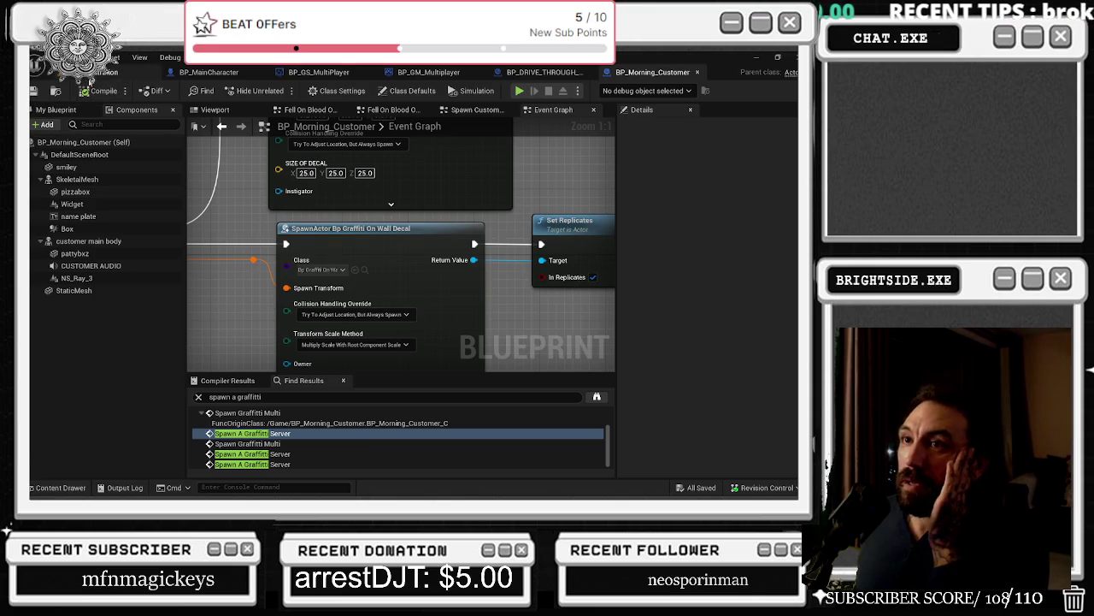
left_click(94, 73)
key("ctrl+s")
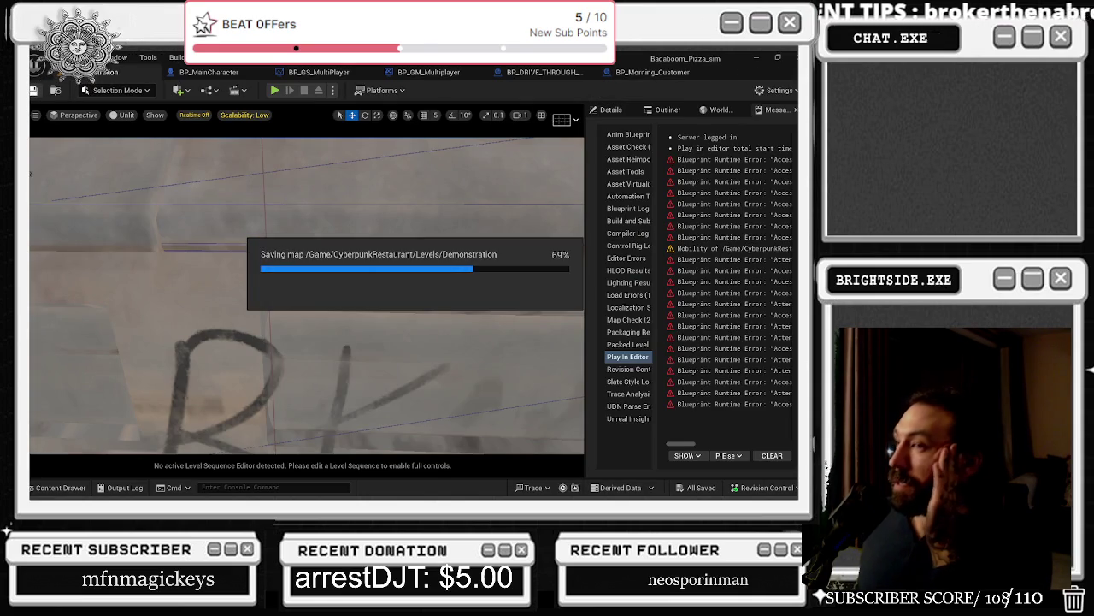
Step: Start a play-in-editor test and walk the character through the green building and corridor
left_click(274, 90)
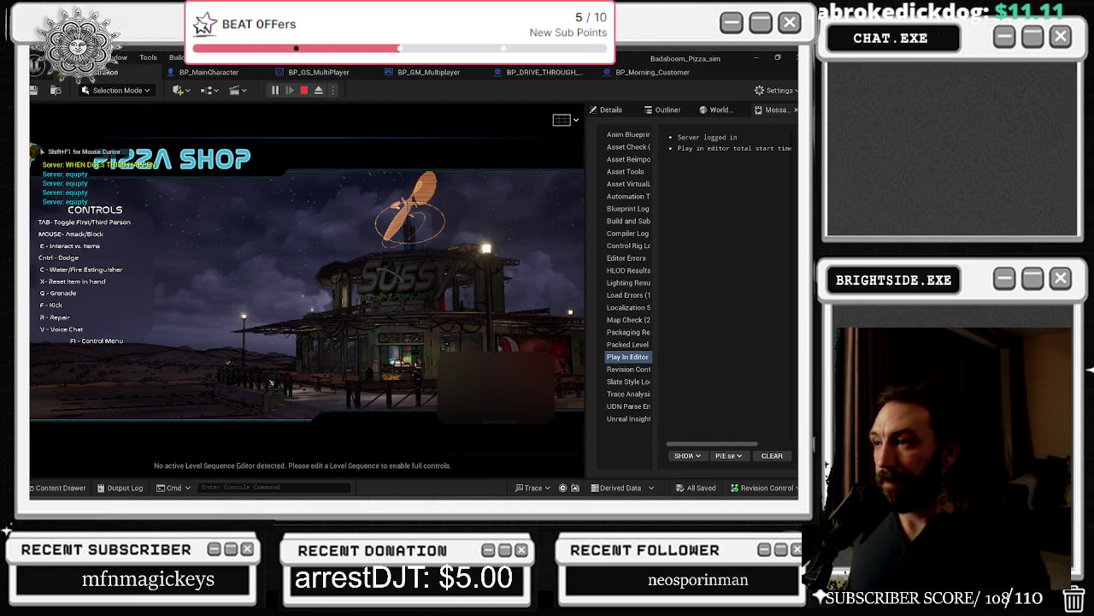
key("w")
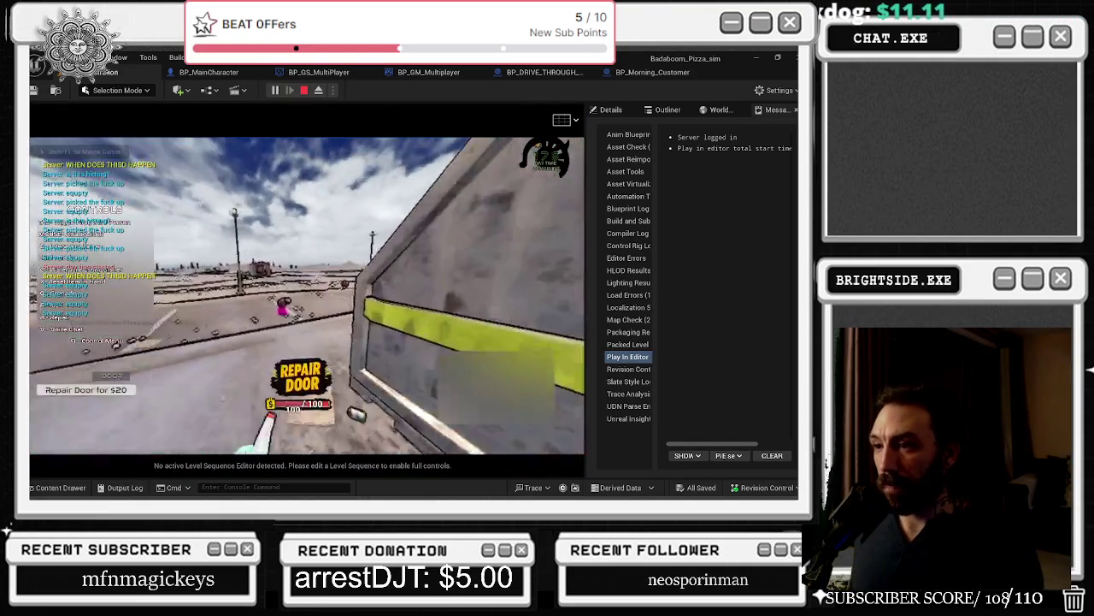
key("w")
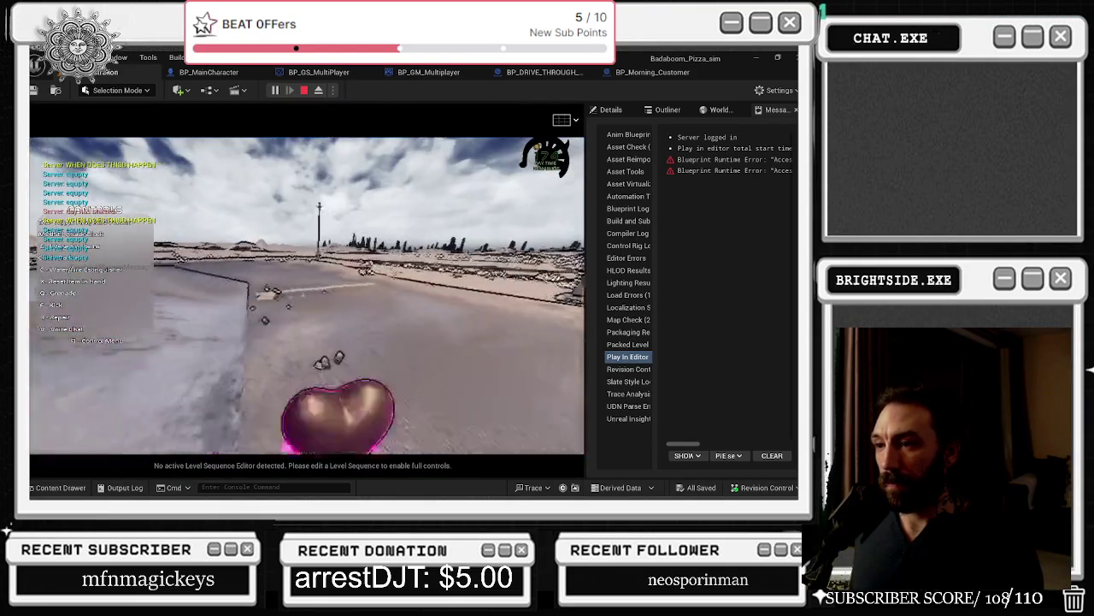
key("w")
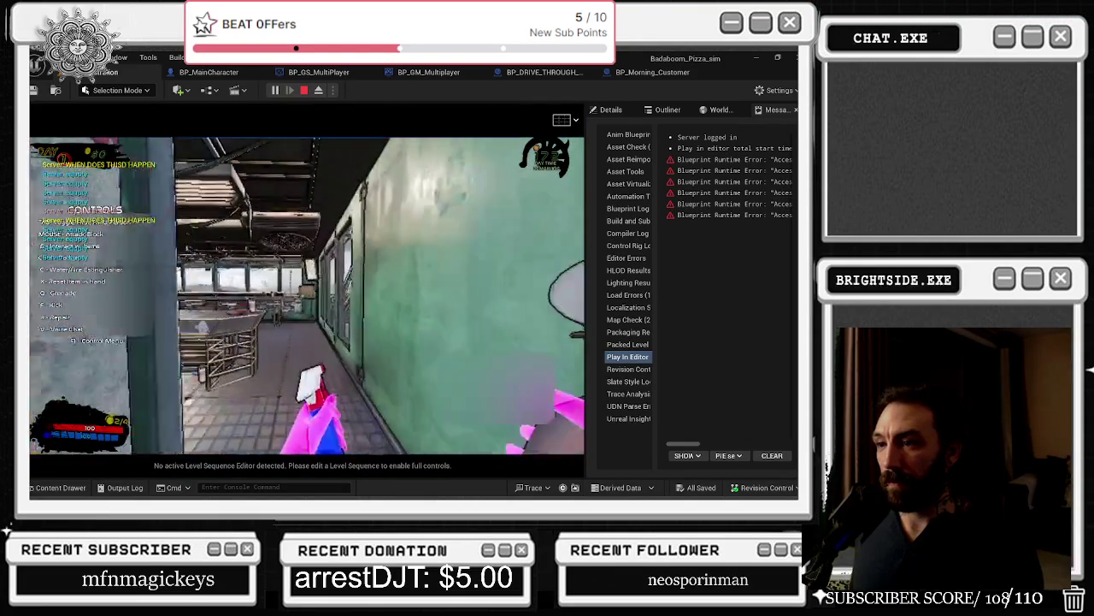
key("Tab")
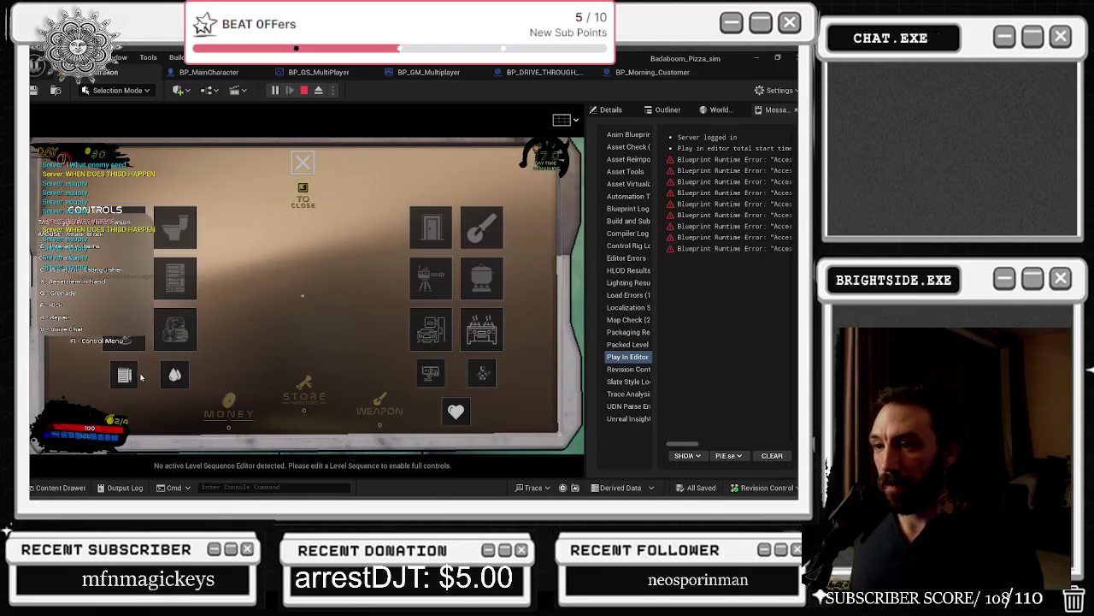
left_click(431, 329)
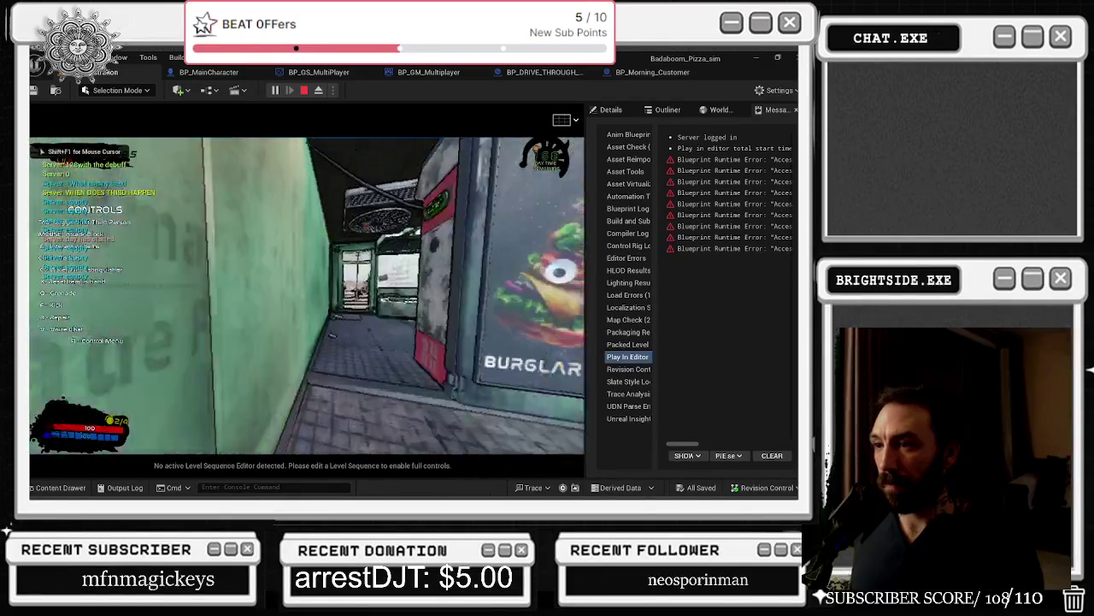
key("w")
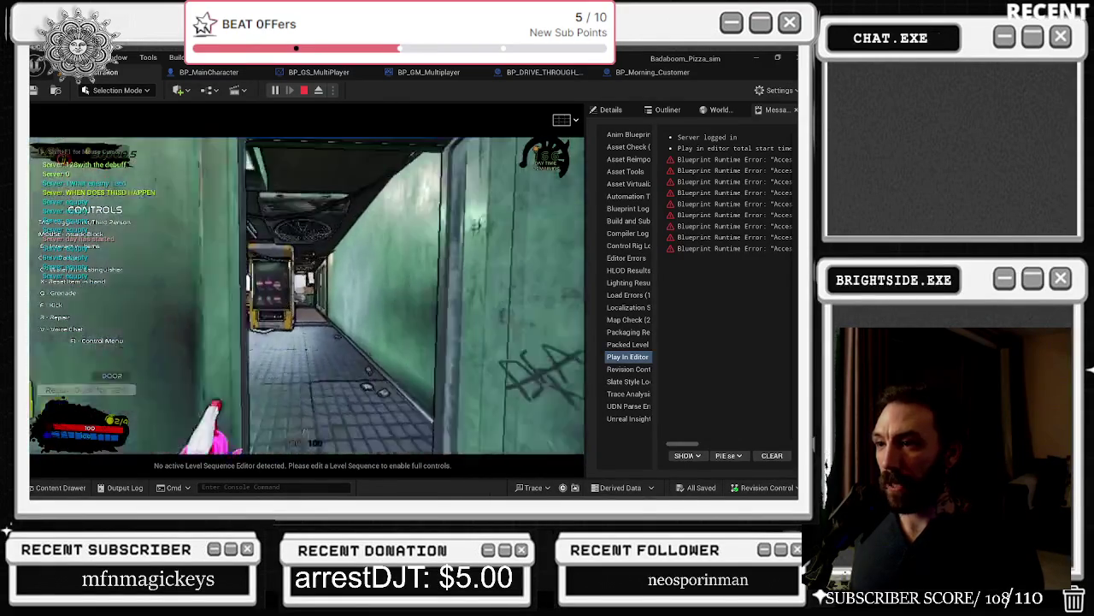
key("w")
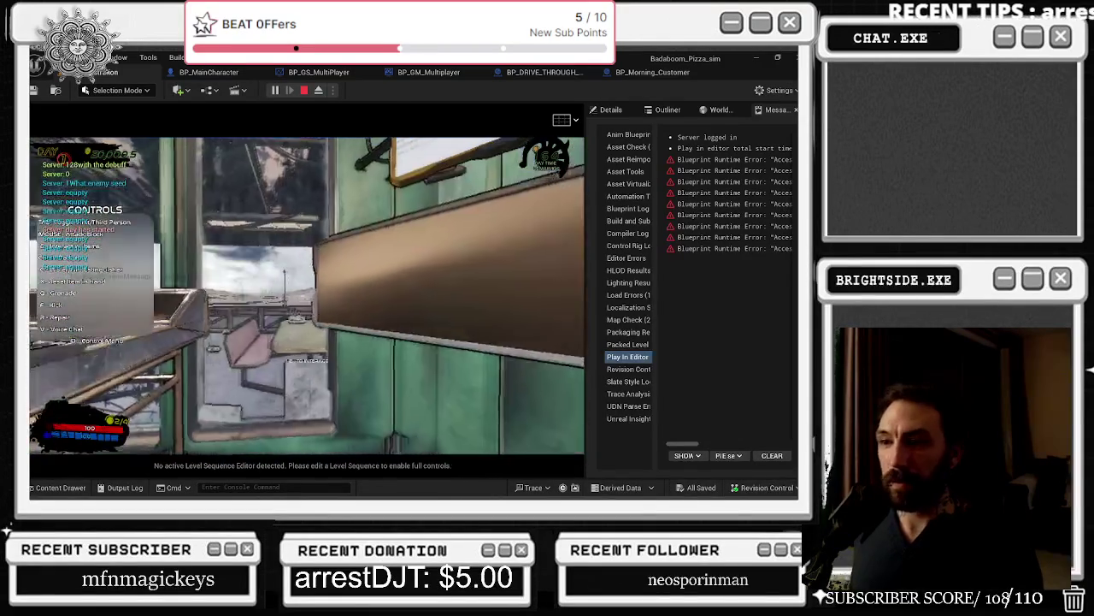
Step: Choose Open a Delivery Window from the build menu, then walk to the dumpster and test graffiti
key("b")
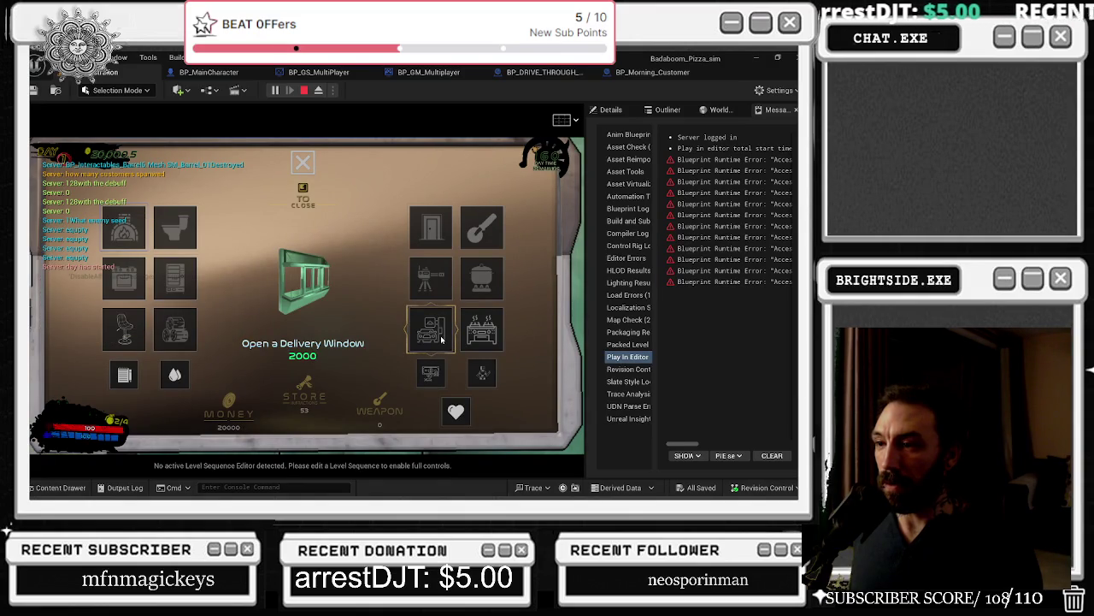
left_click(441, 340)
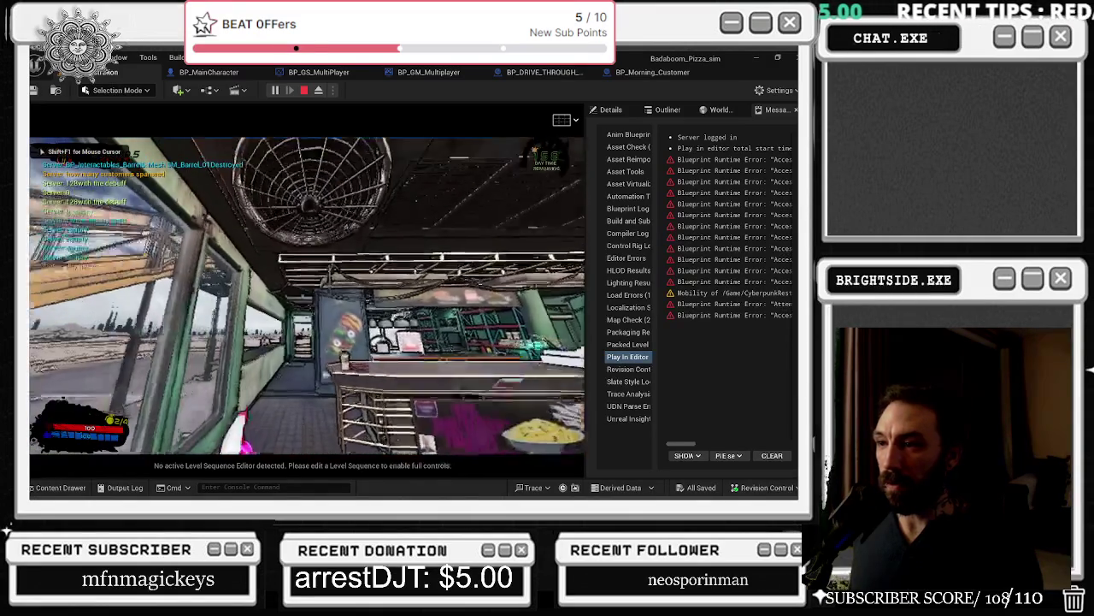
key("w")
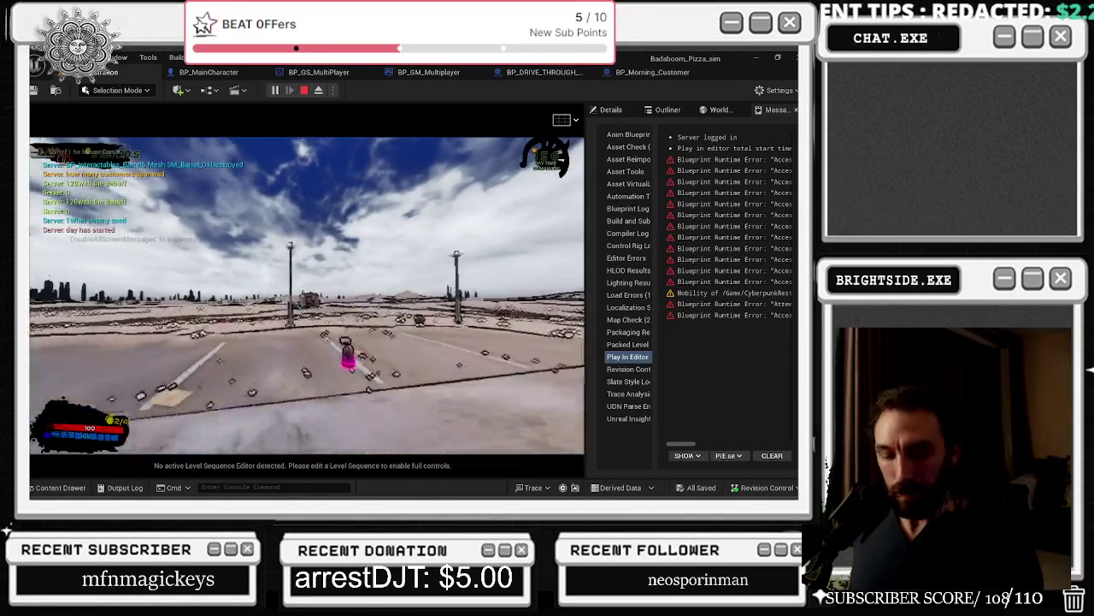
key("w")
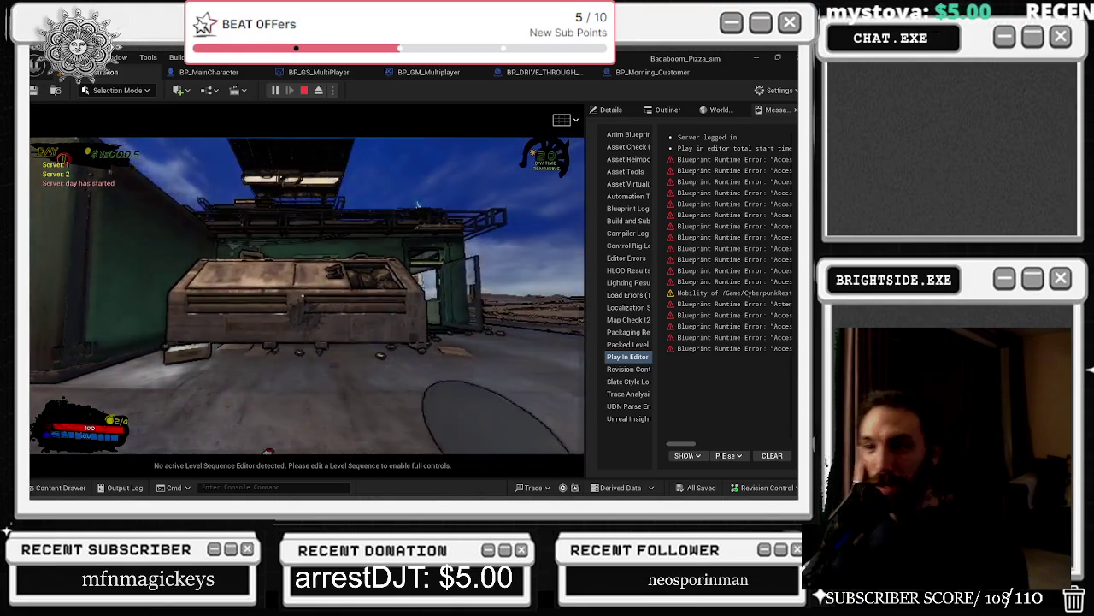
key("w")
key("e")
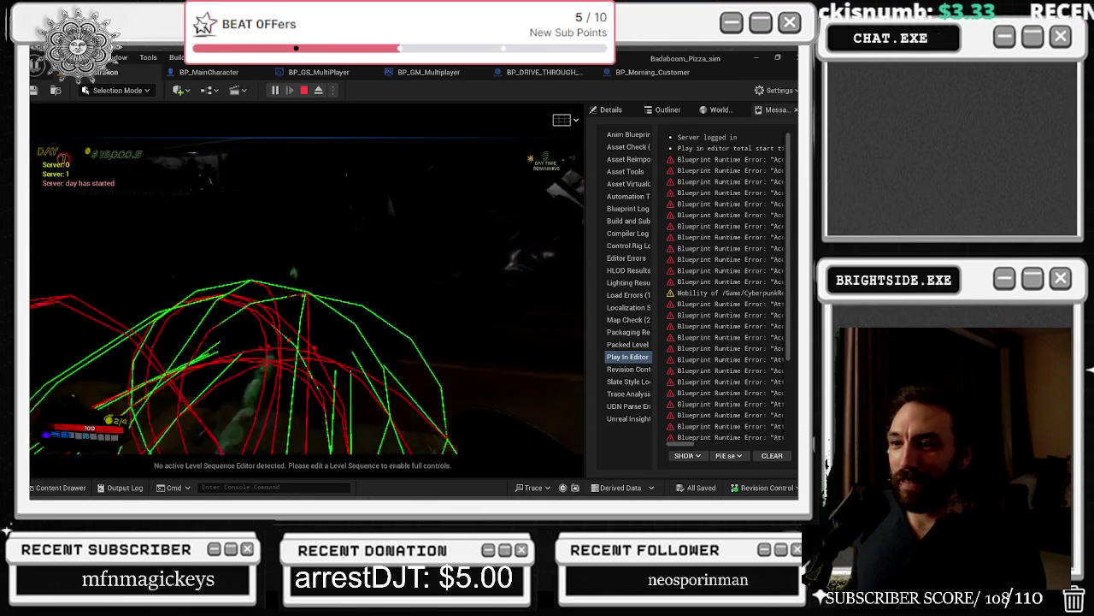
Step: Swap the held item, test spraying graffiti at the dumpster, then end the play session
key("2")
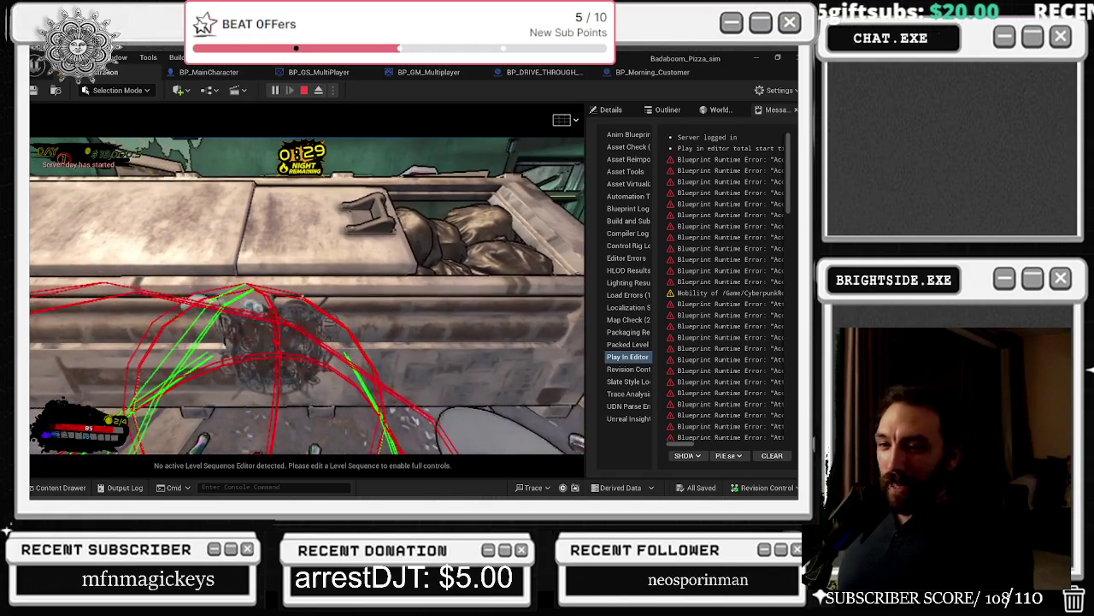
key("Escape")
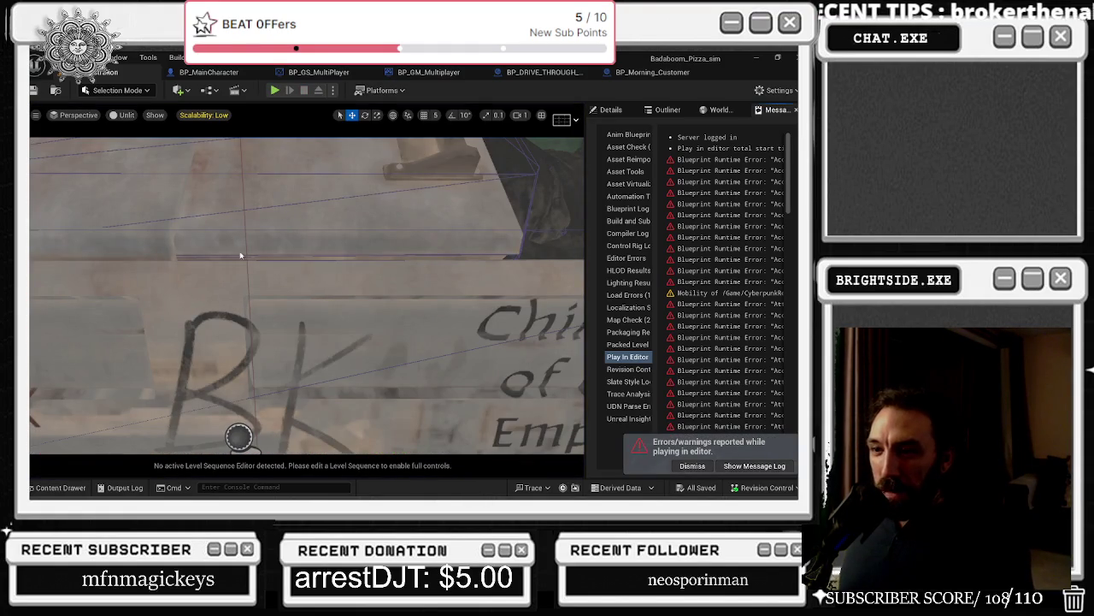
Step: Focus and adjust the dumpster decal, read decal38's Transform, and bring up the drive-through Spawn Graffiti Multi node
key("f")
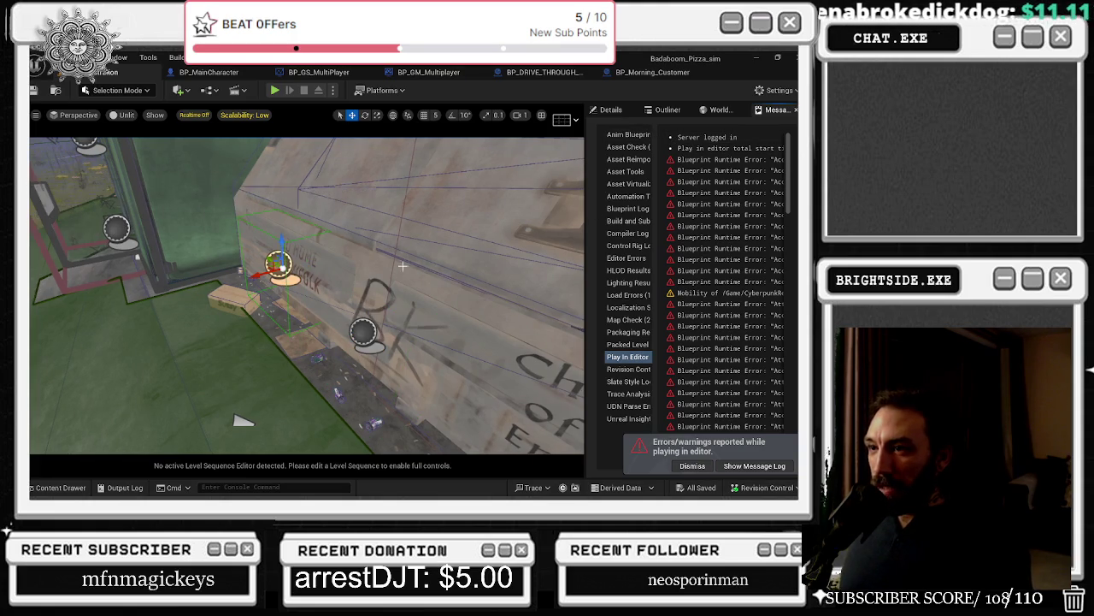
left_click_drag(344, 345, 346, 343)
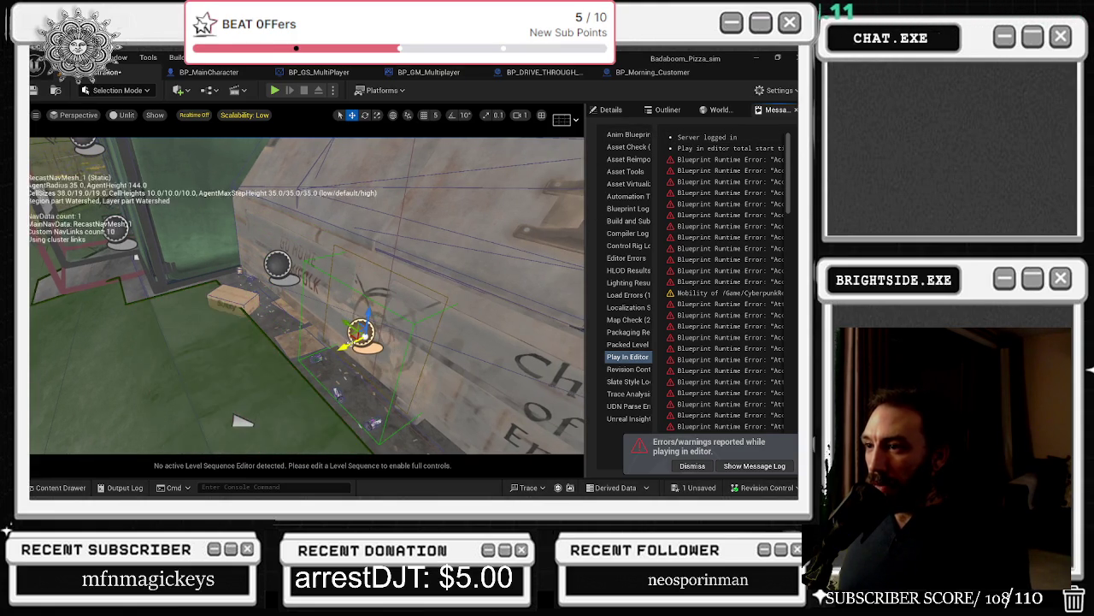
left_click(710, 111)
left_click(667, 110)
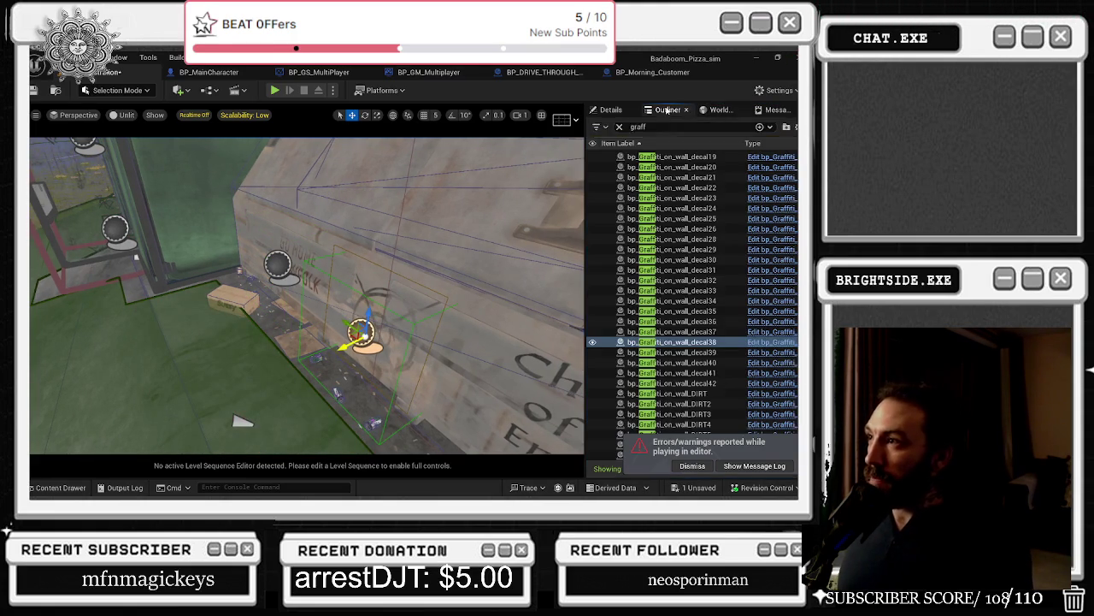
left_click(611, 111)
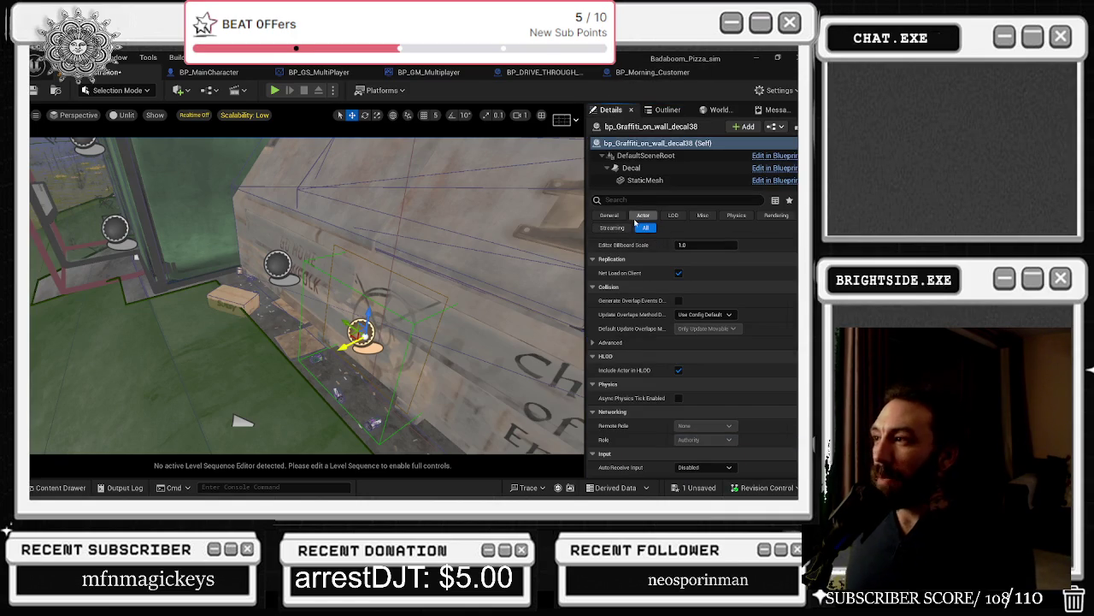
scroll(642, 239, "up", 3)
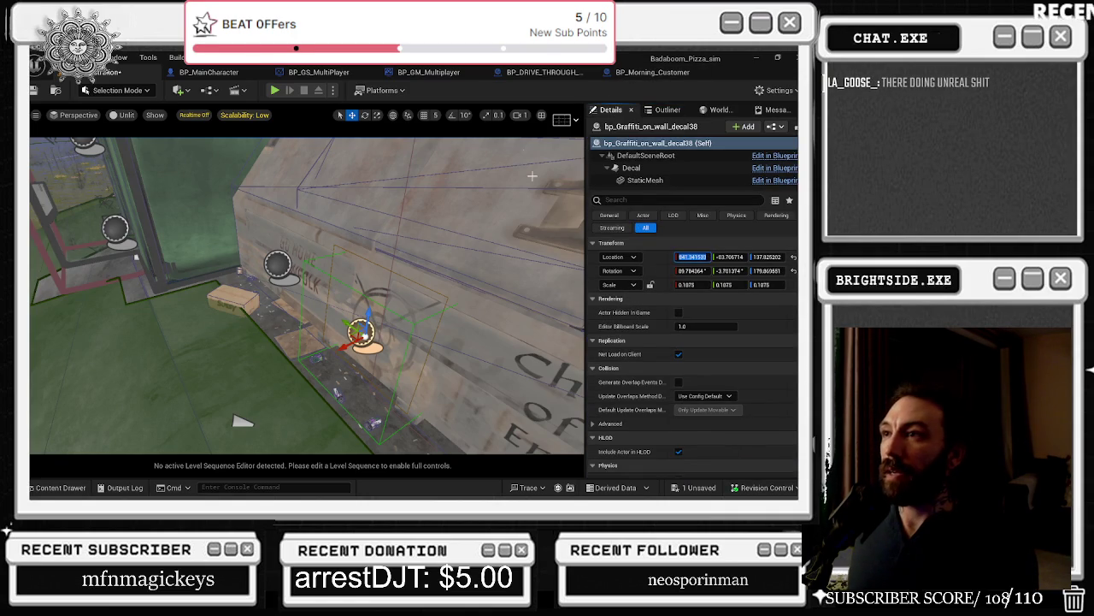
left_click(541, 74)
mouse_move(322, 129)
left_mouse_down()
mouse_move(425, 244)
mouse_move(436, 229)
left_mouse_up()
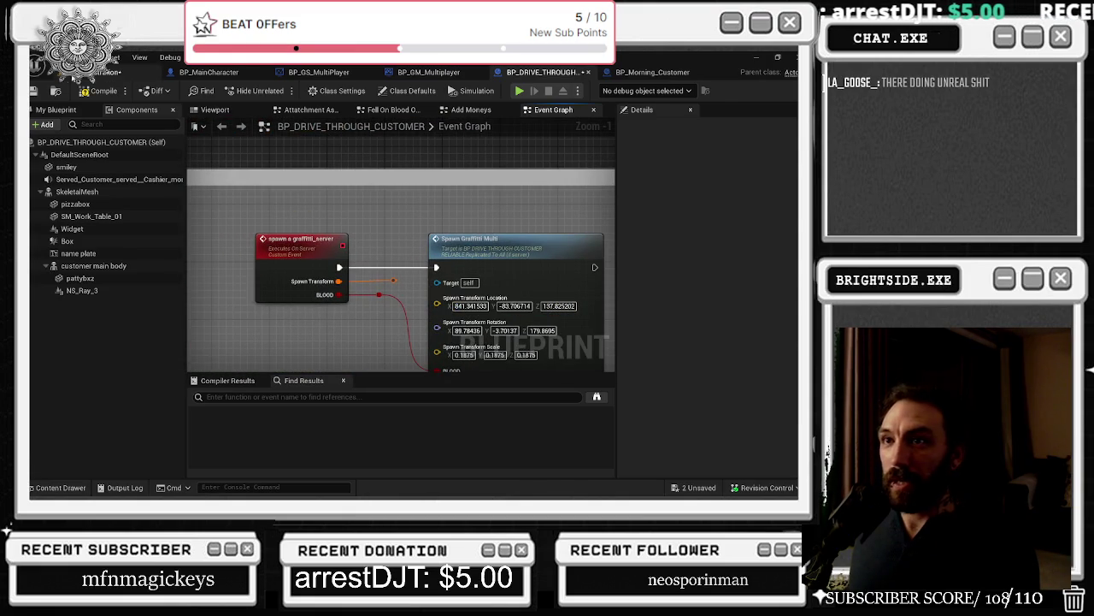
Step: Check the drive-through node against decal38's transform, then compile BP_DRIVE_THROUGH_CUSTOMER
left_click(128, 72)
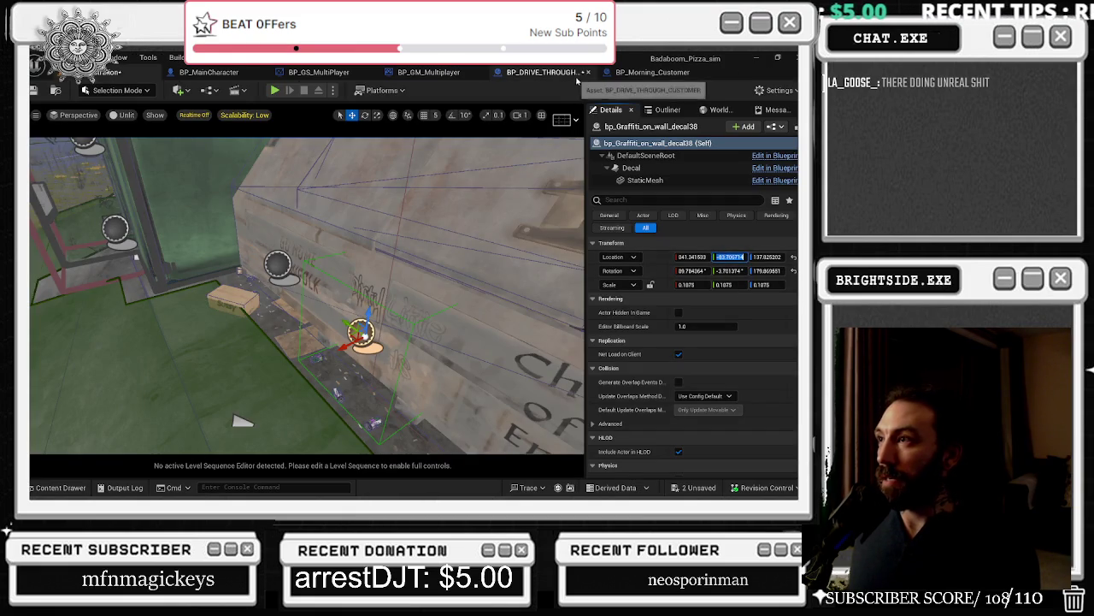
left_click(543, 72)
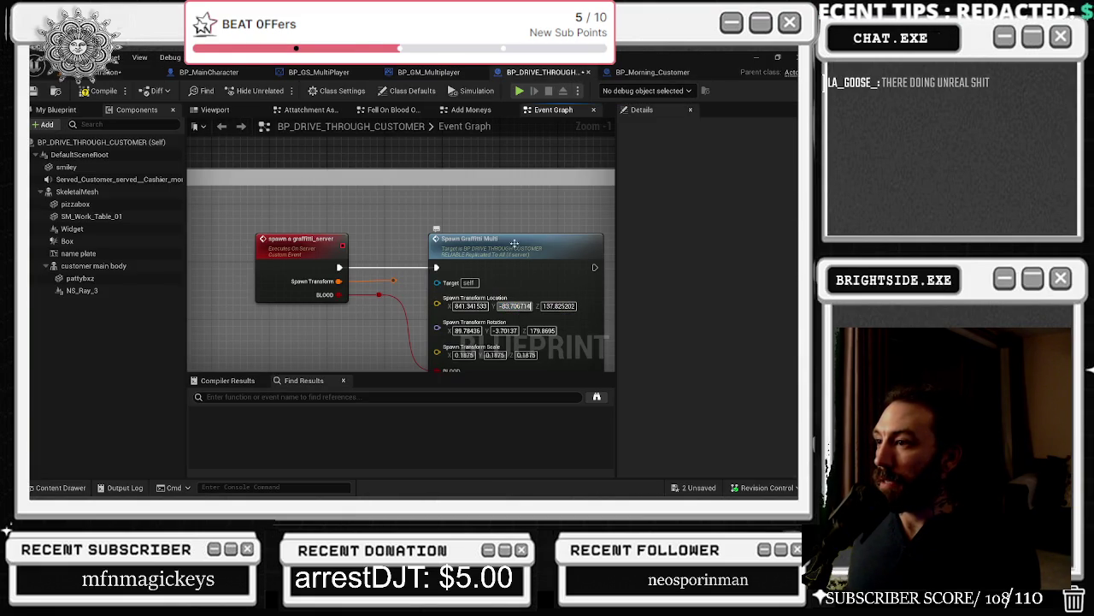
left_click(128, 72)
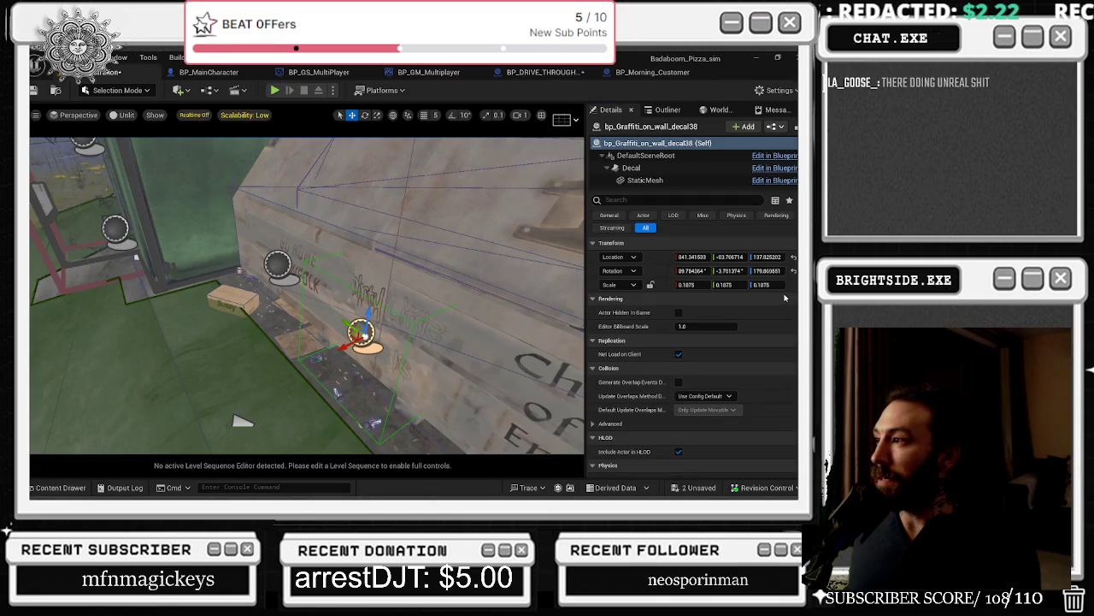
left_click(543, 72)
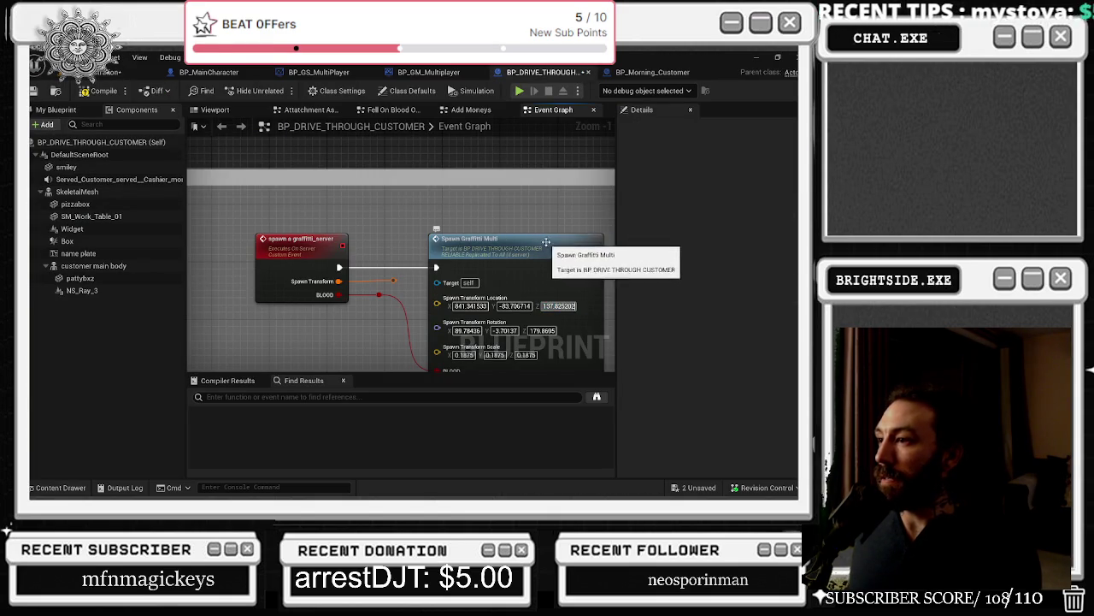
left_click(98, 91)
Step: Set BP_Morning_Customer's Spawn Graffiti Multi location to 841.341533, -83.706714, 137.825202
double_click(552, 288)
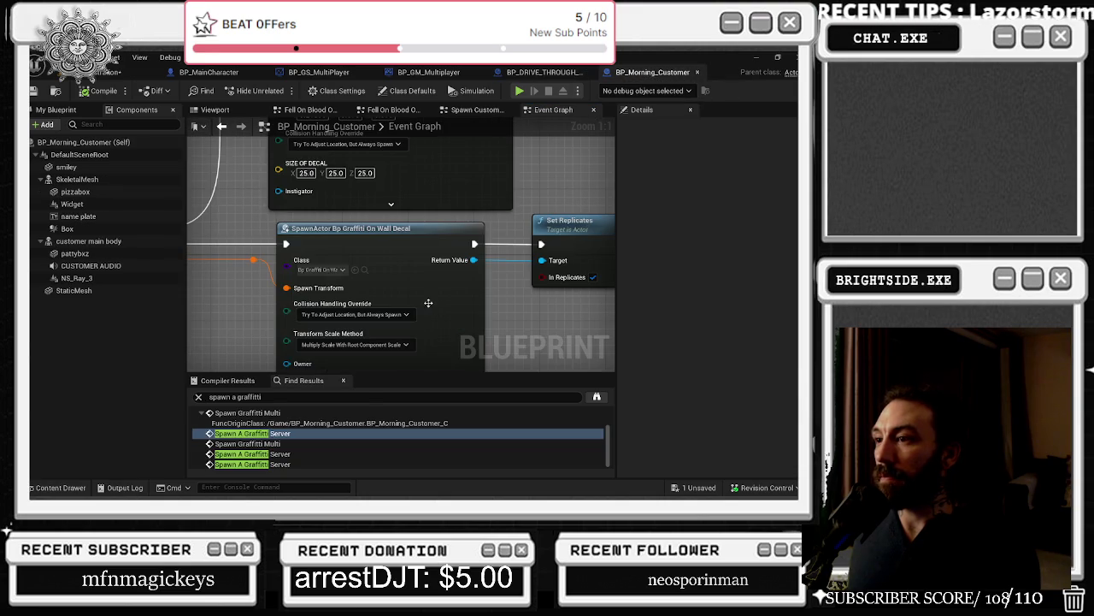
left_click_drag(306, 270, 310, 270)
left_click(549, 75)
left_click(516, 305)
left_click(654, 72)
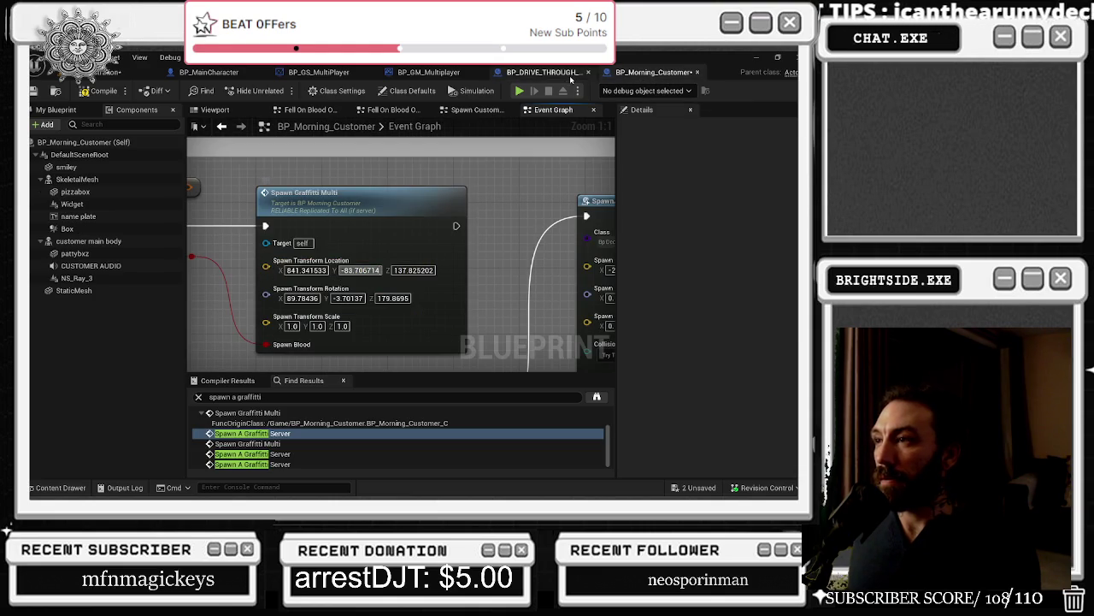
left_click(544, 72)
left_click(559, 305)
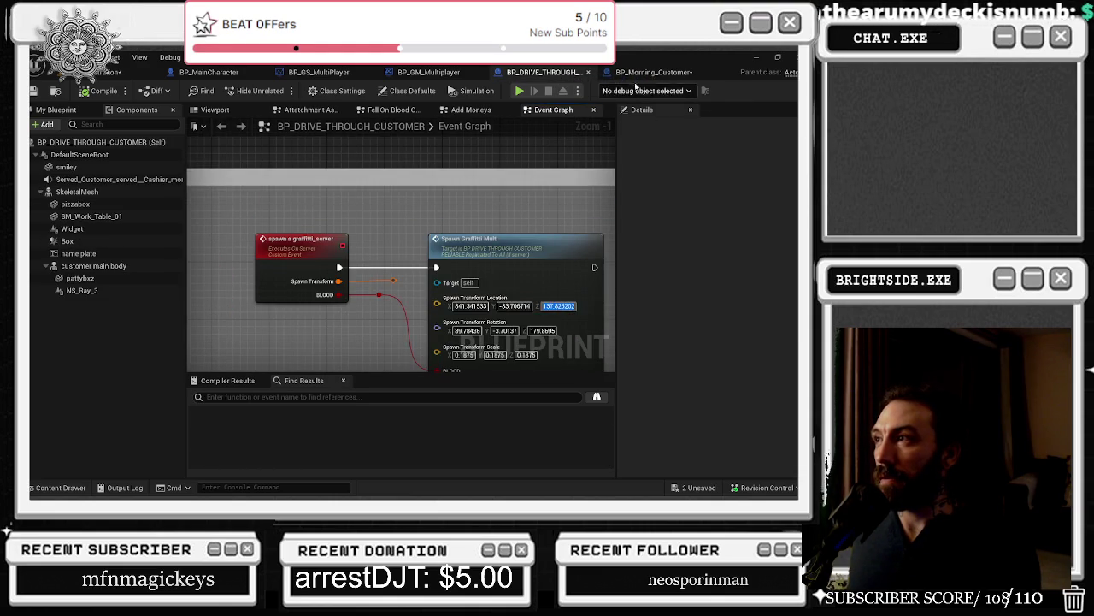
left_click(652, 72)
left_click(414, 270)
key("ctrl+v")
key("Return")
Step: Save BP_Morning_Customer and return to the level viewport
left_click(445, 266)
scroll(370, 214, "down", 2)
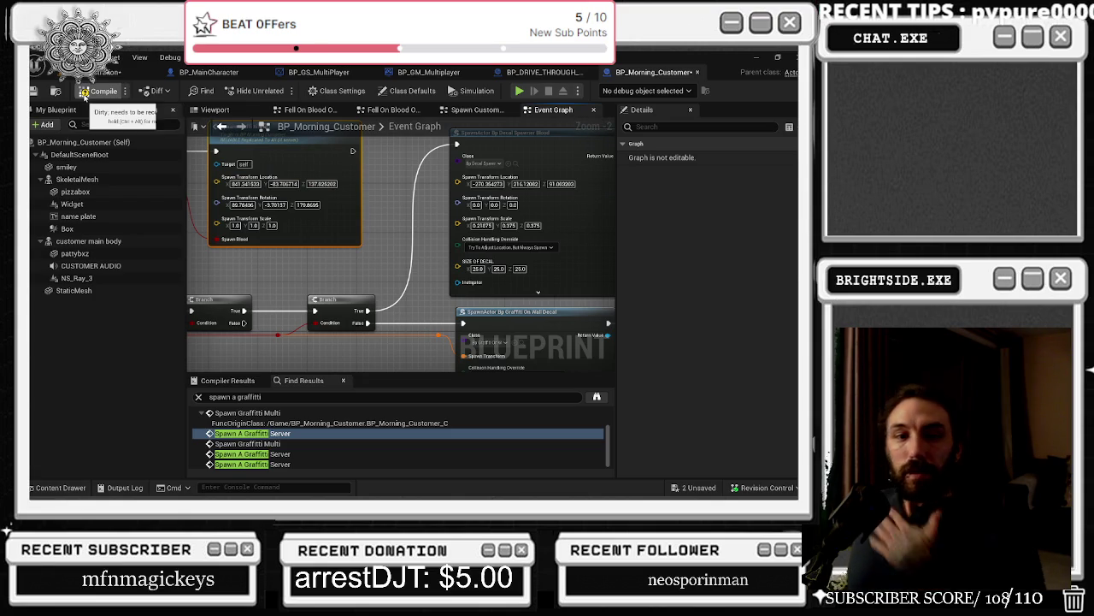
left_click(39, 91)
left_click(128, 72)
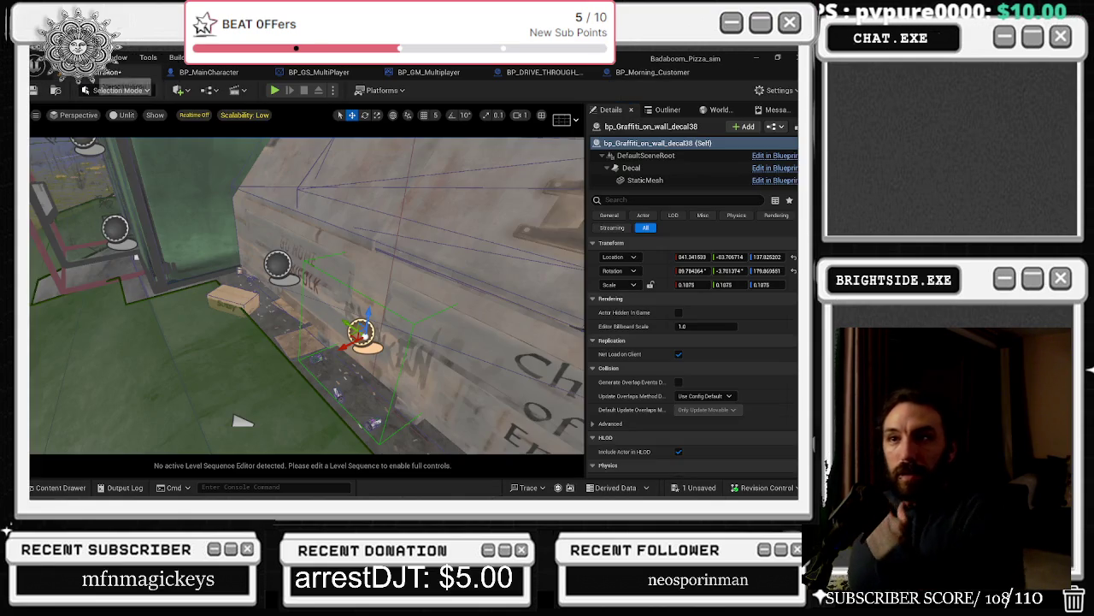
Step: Save the unsaved Demonstration level with Save Selected and launch a new play-in-editor session
left_click(695, 488)
left_click(496, 399)
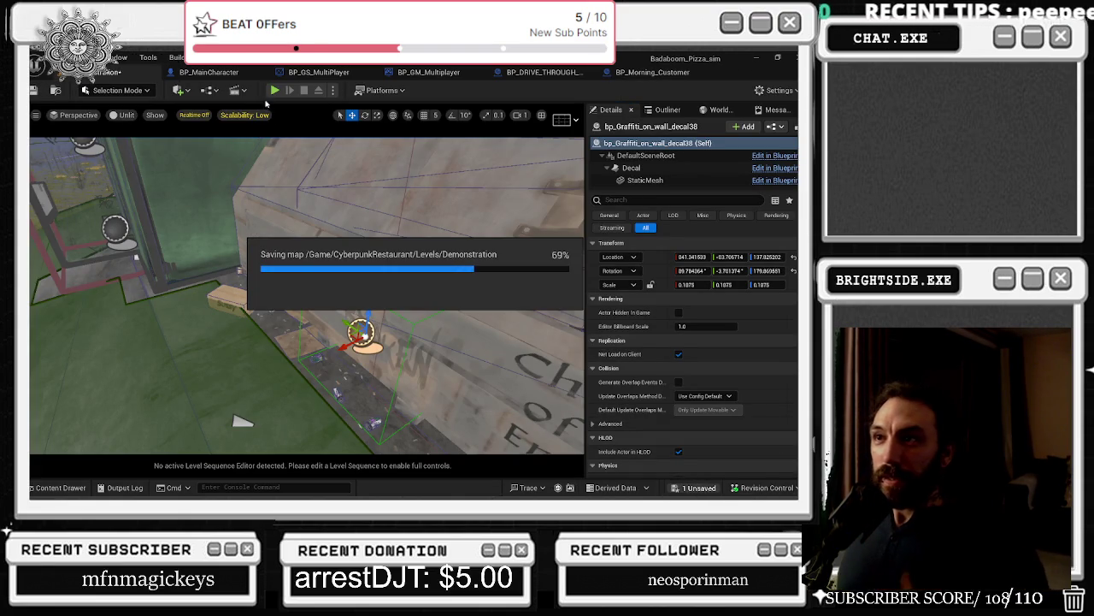
left_click(275, 89)
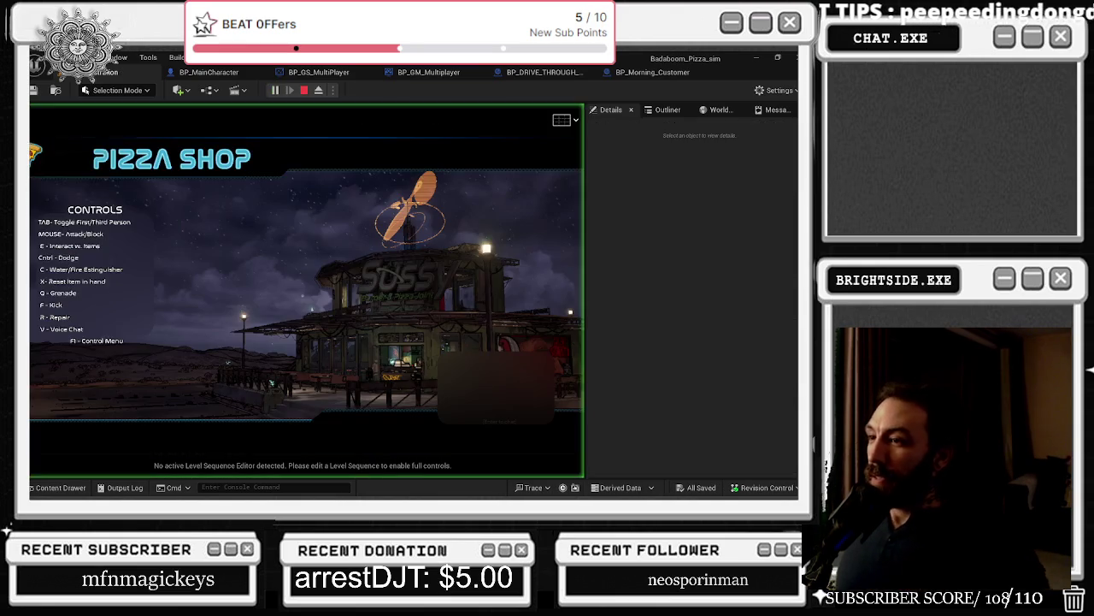
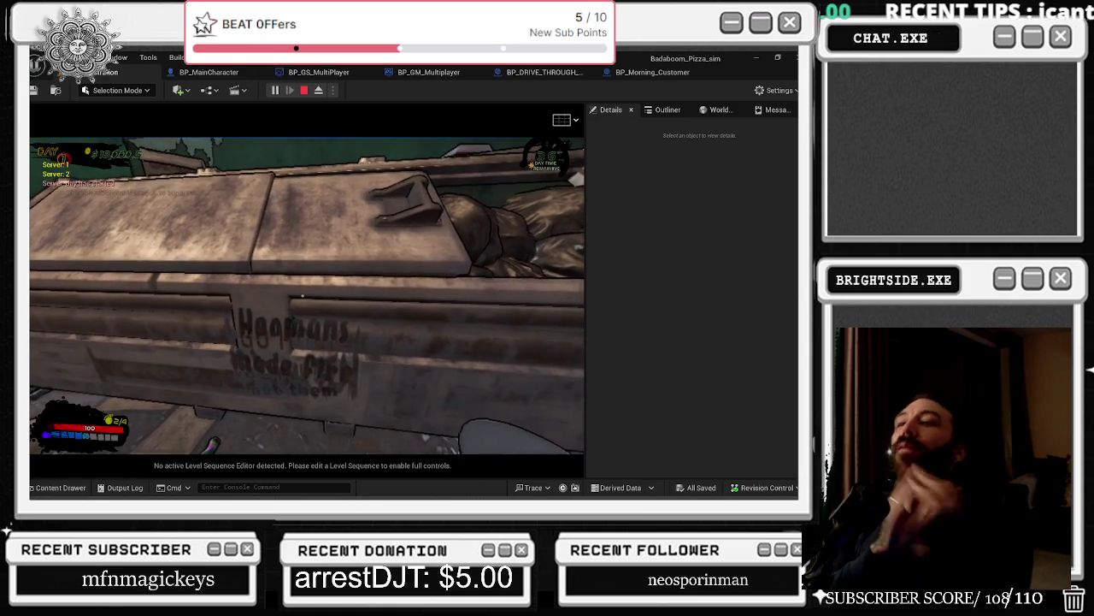
Step: Stop the play session, pull the view back to the dumpster, and run another play test
key("Escape")
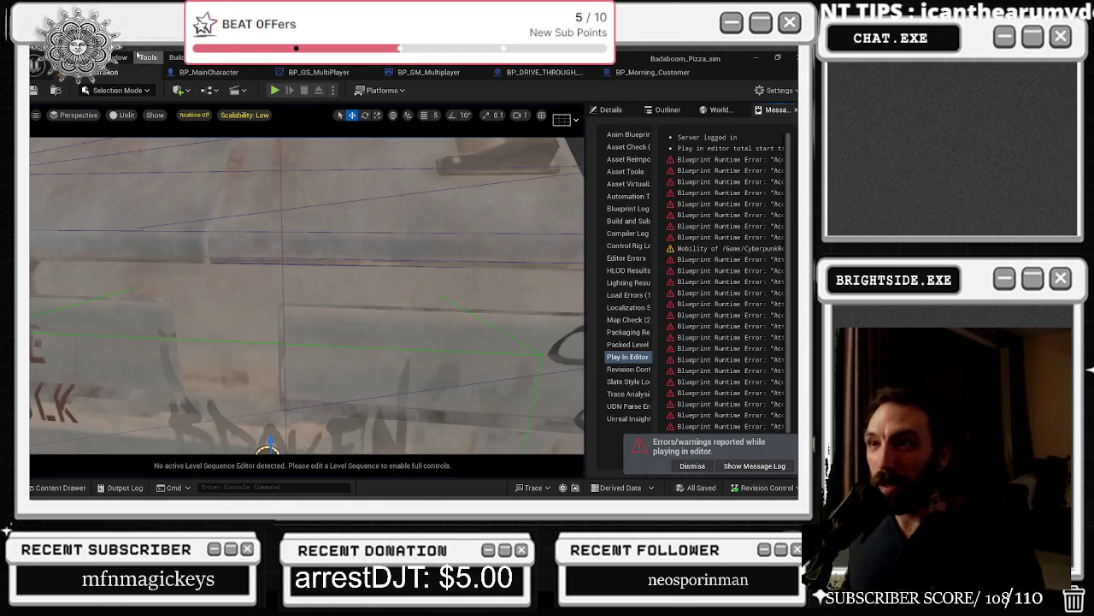
left_click_drag(308, 299, 307, 299)
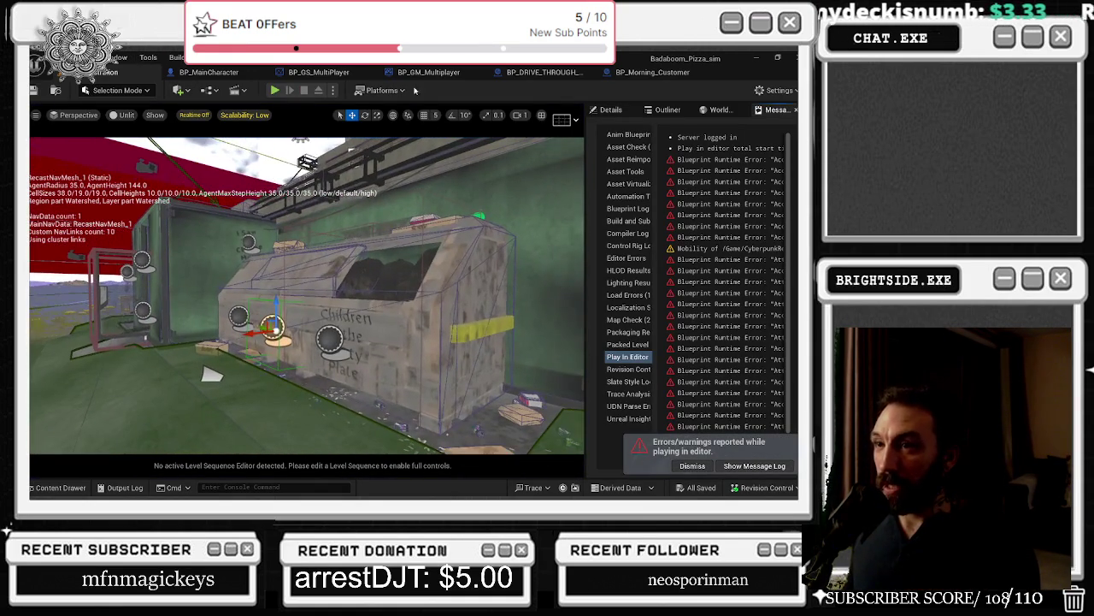
left_click(274, 90)
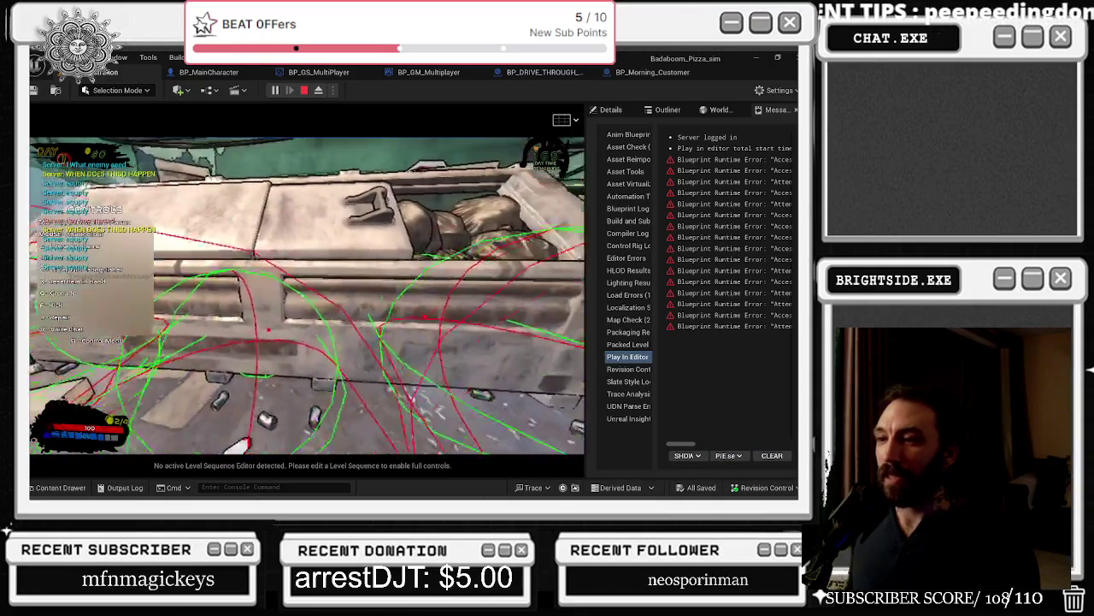
key("Escape")
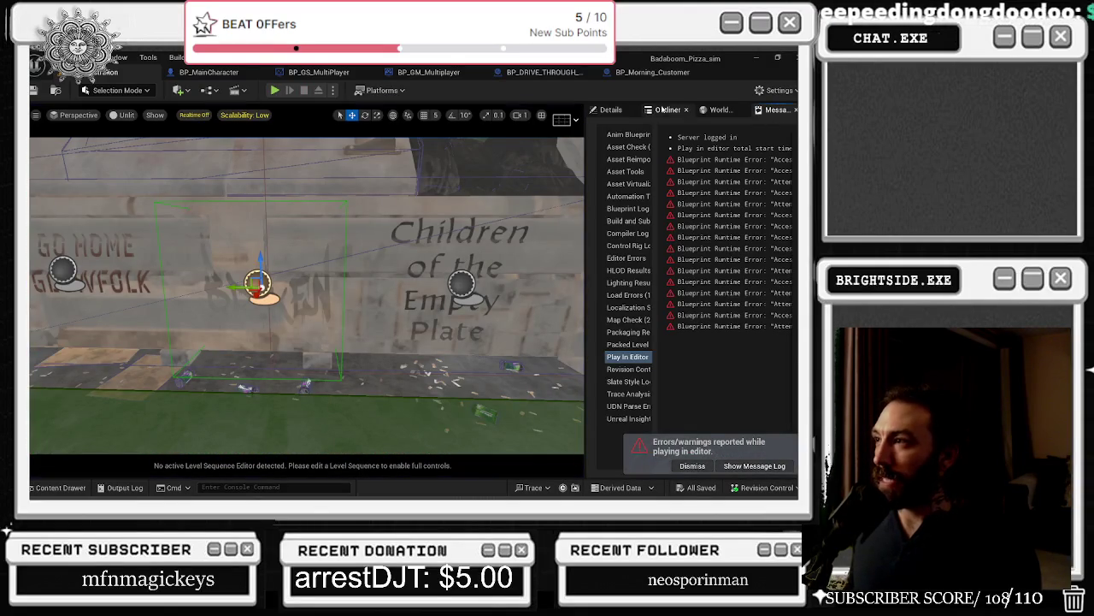
Step: Select the decal actor's DefaultSceneRoot, try resetting its location, then undo the reset
left_click(668, 109)
left_click(612, 109)
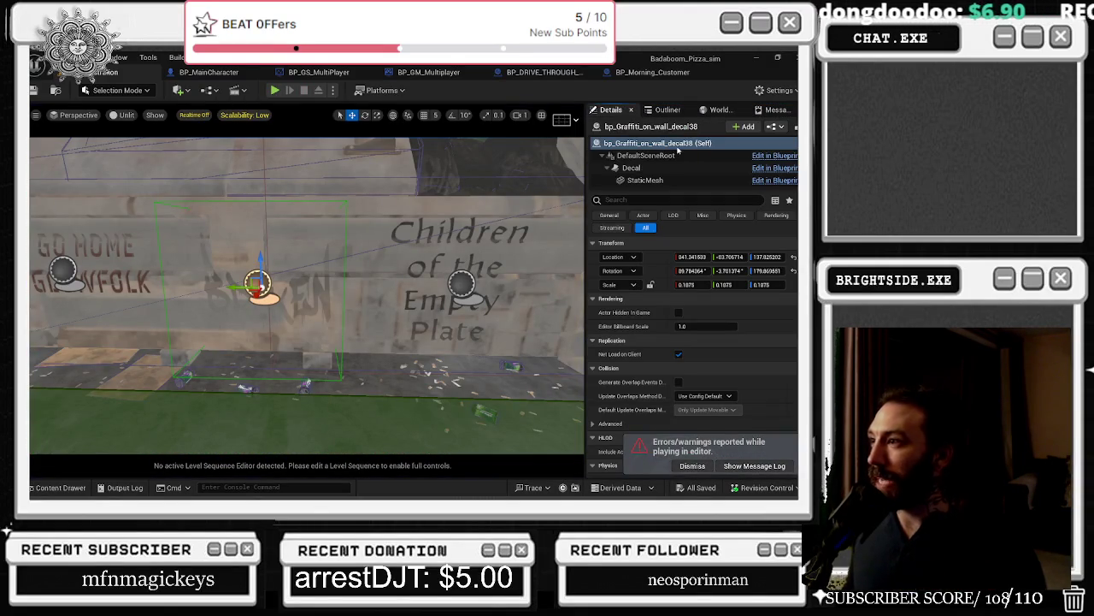
left_click(641, 157)
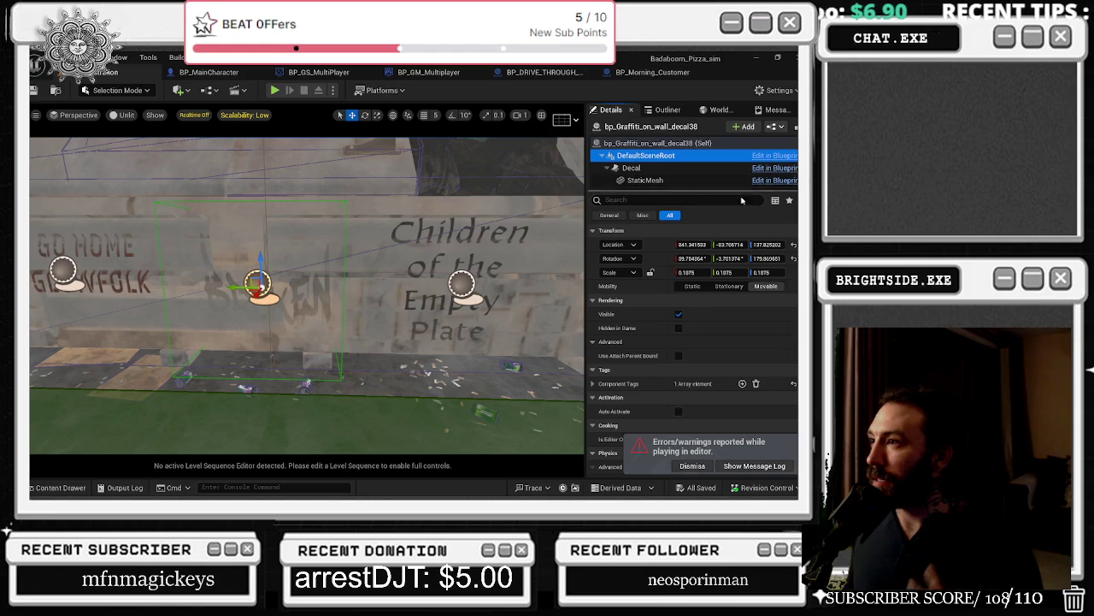
left_click(795, 244)
left_click_drag(342, 342, 312, 325)
left_click_drag(161, 409, 164, 398)
key("ctrl+z")
Step: Reset the root's Location and Rotation to zero and focus the decal at the origin
left_click(681, 168)
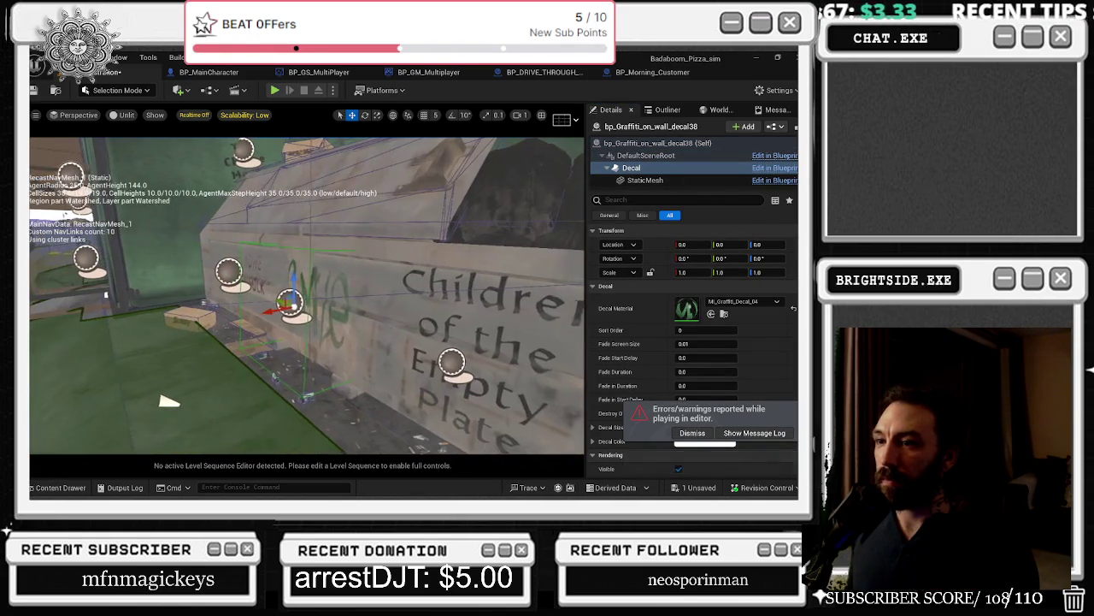
left_click(650, 181)
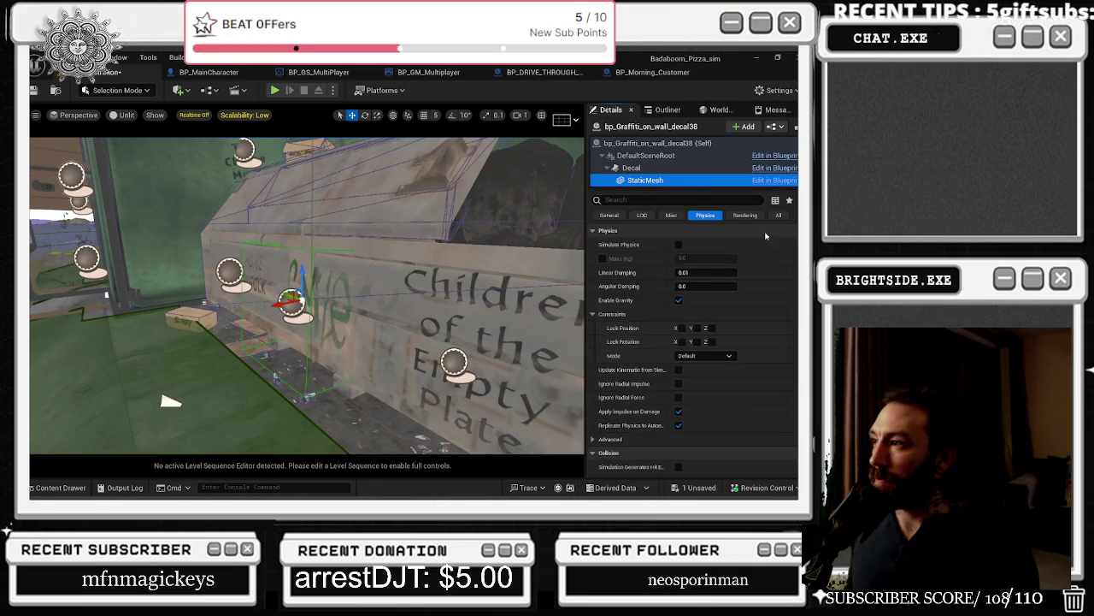
scroll(693, 342, "down", 3)
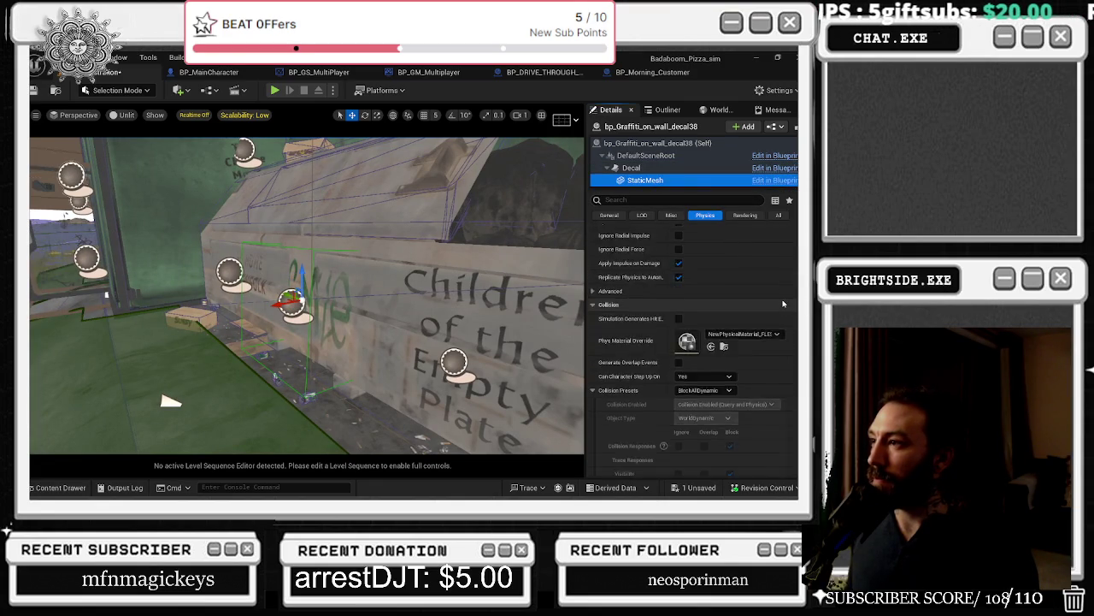
left_click(690, 156)
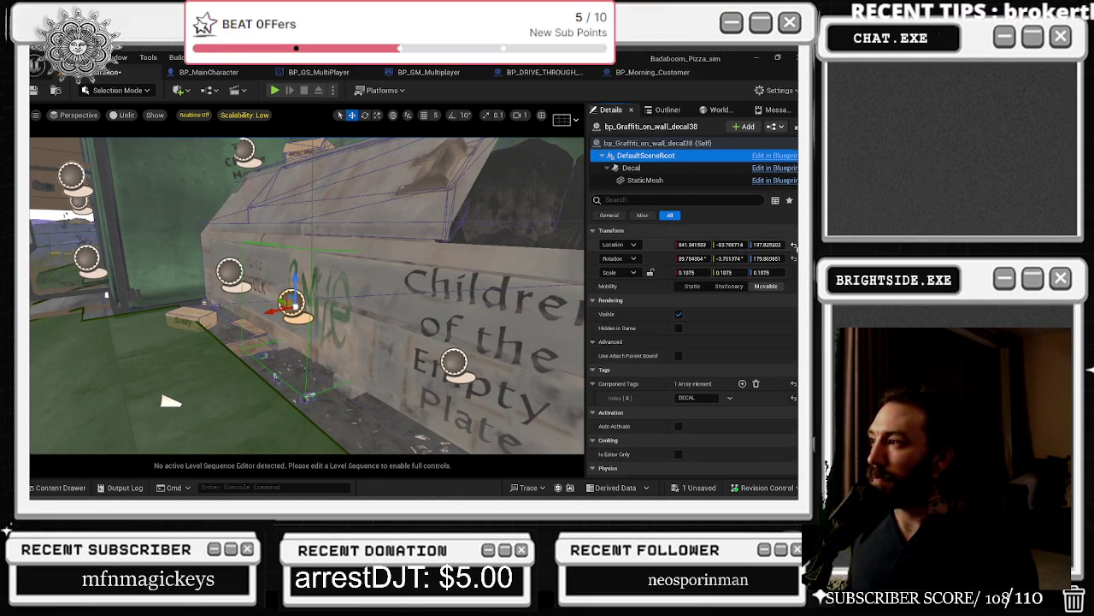
left_click(794, 245)
left_click(793, 258)
key("f")
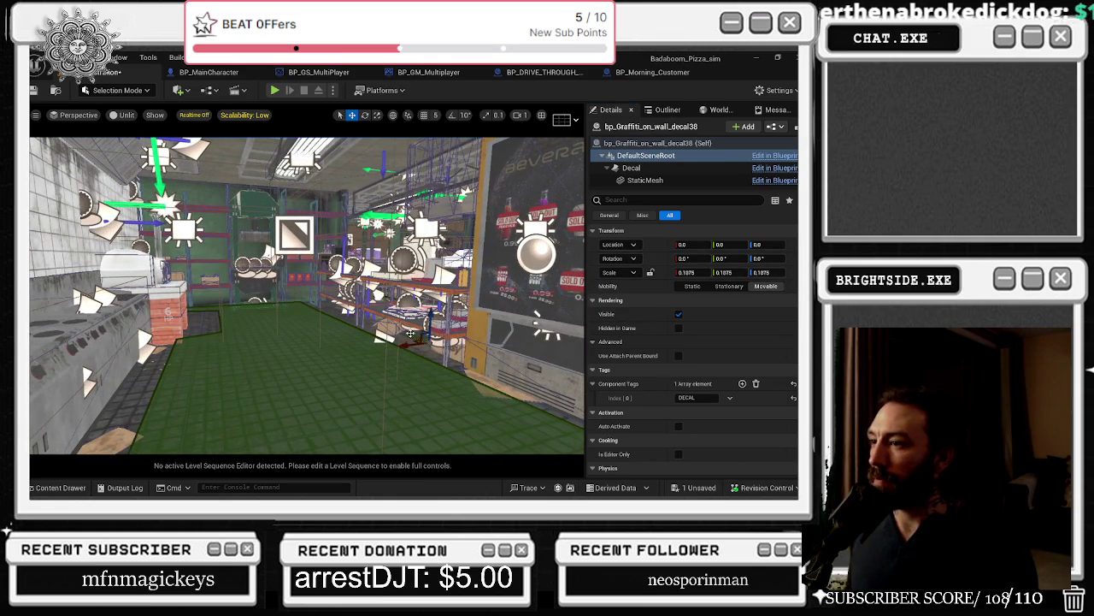
Step: Move the whole graffiti decal actor onto the dumpster wall beside GO HOME
left_click_drag(409, 335, 142, 362)
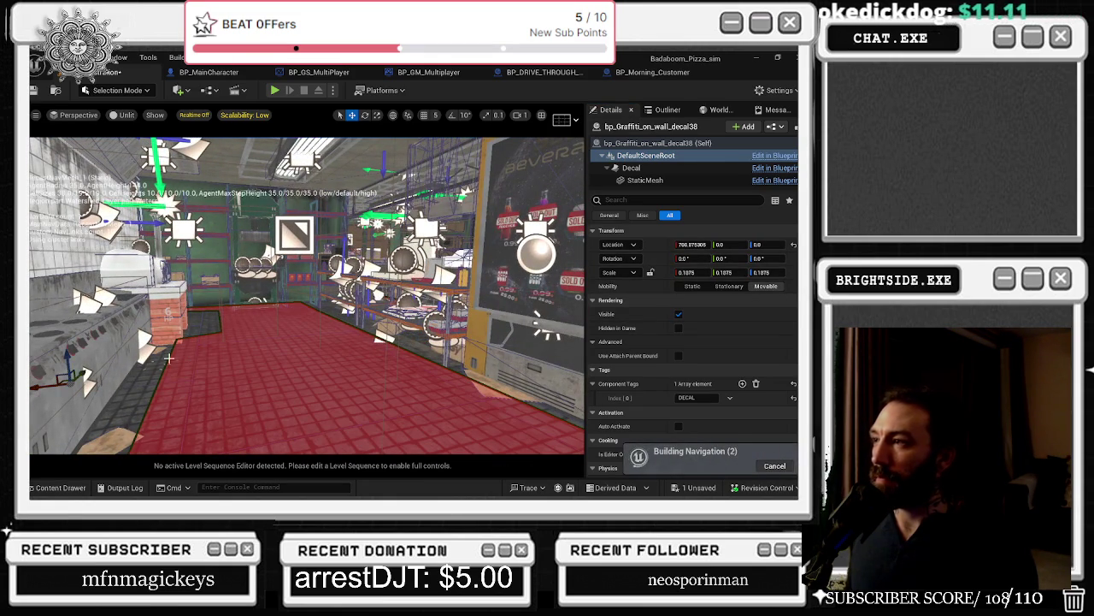
key("ctrl+z")
left_click(637, 144)
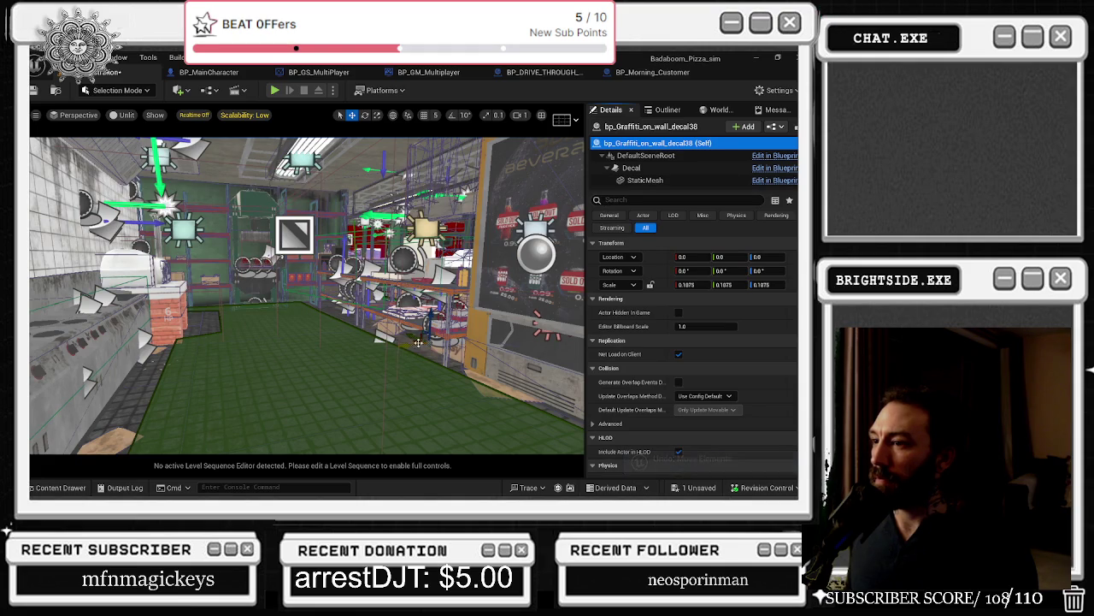
left_click_drag(418, 342, 94, 368)
key("f")
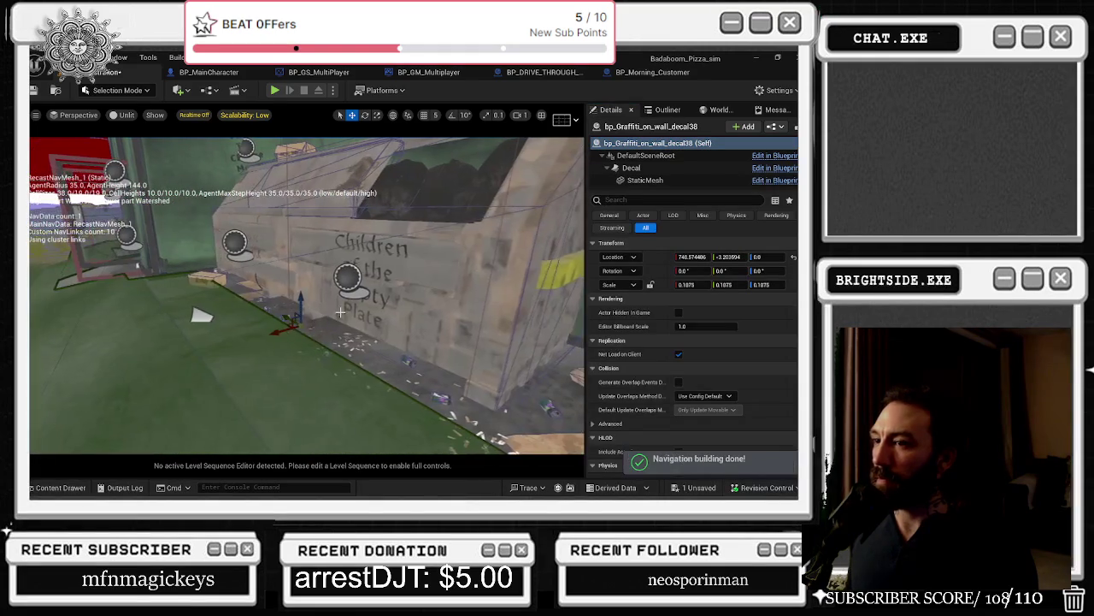
left_click_drag(337, 314, 316, 213)
mouse_move(275, 252)
left_mouse_down()
mouse_move(246, 267)
mouse_move(313, 249)
mouse_move(348, 287)
mouse_move(299, 278)
mouse_move(310, 292)
left_mouse_up()
Step: Rotate and resize the mandala decal on the wall (Z scale 0.170255), then save the level
key("e")
key("w")
left_click_drag(266, 340, 231, 342)
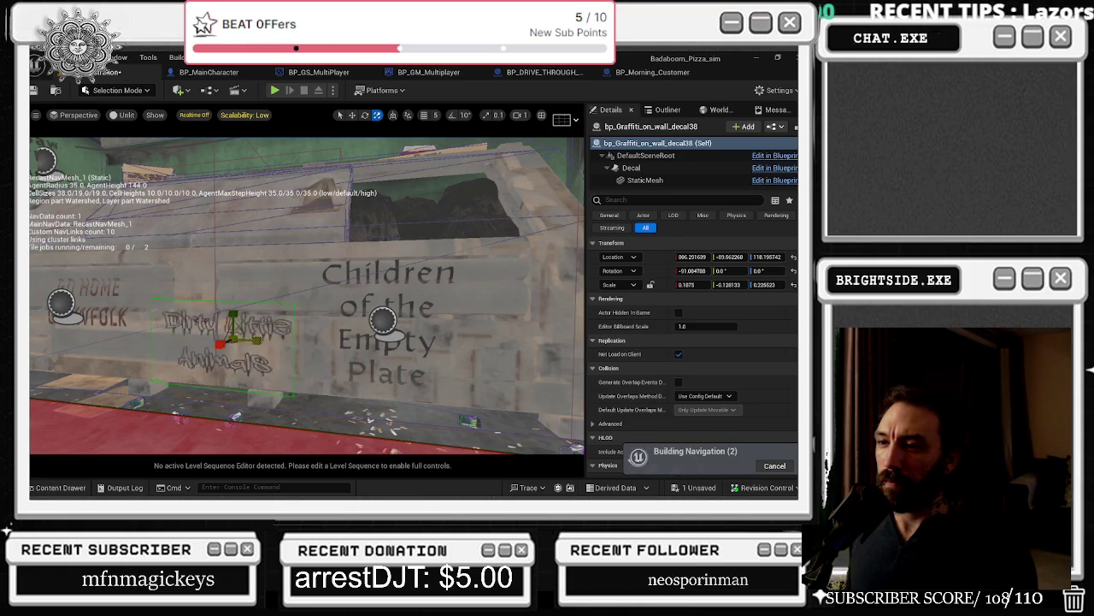
key("w")
mouse_move(265, 327)
left_mouse_down()
mouse_move(359, 317)
mouse_move(383, 253)
left_mouse_up()
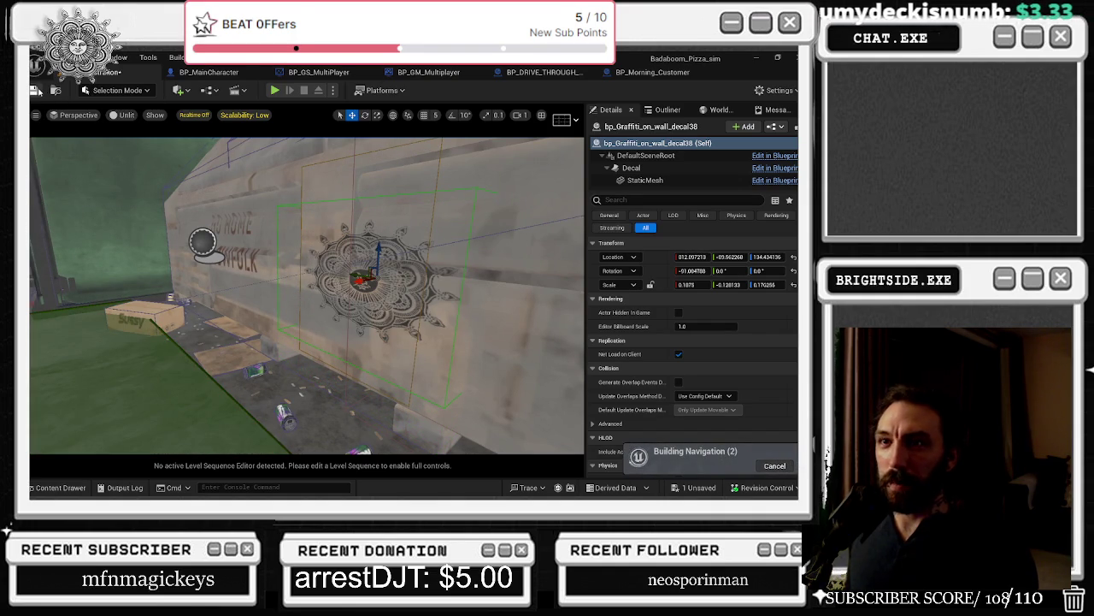
key("ctrl+s")
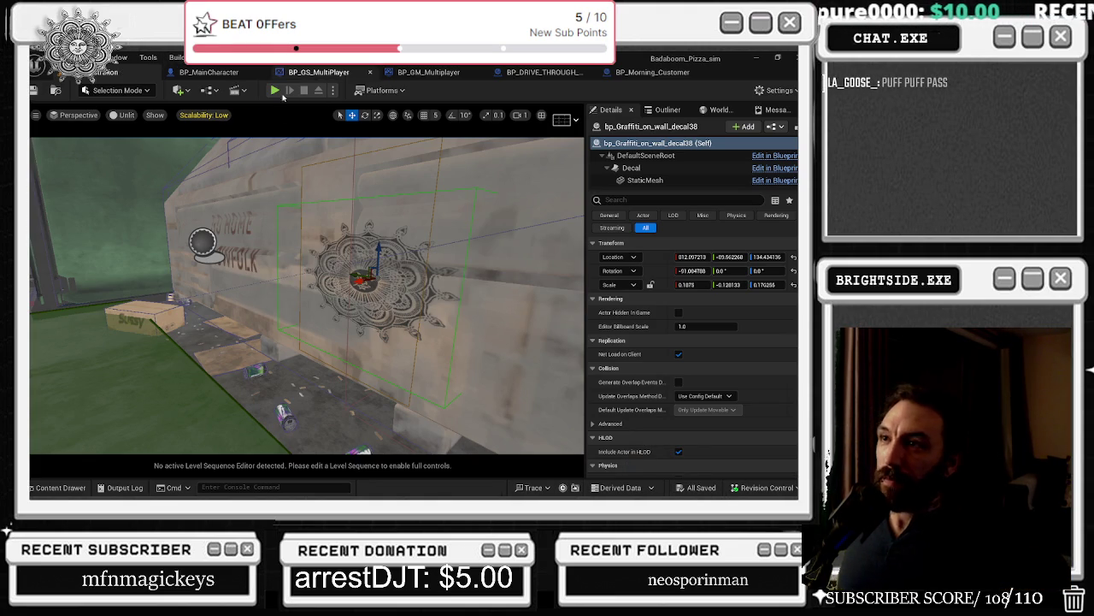
Step: Play-test the level to check the dumpster decal, then stop the session
left_click(274, 90)
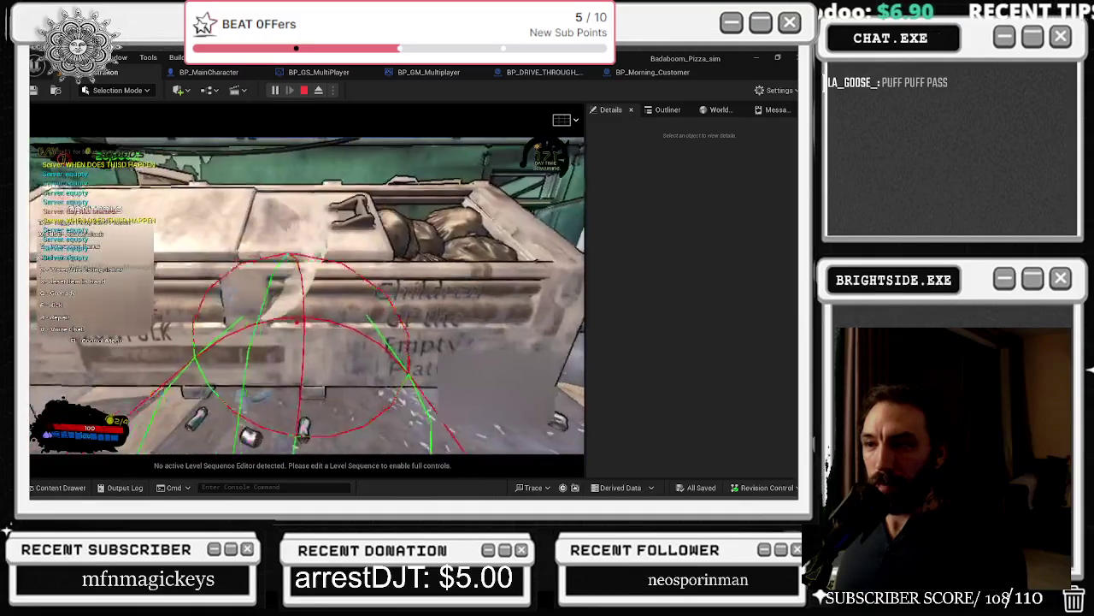
key("Escape")
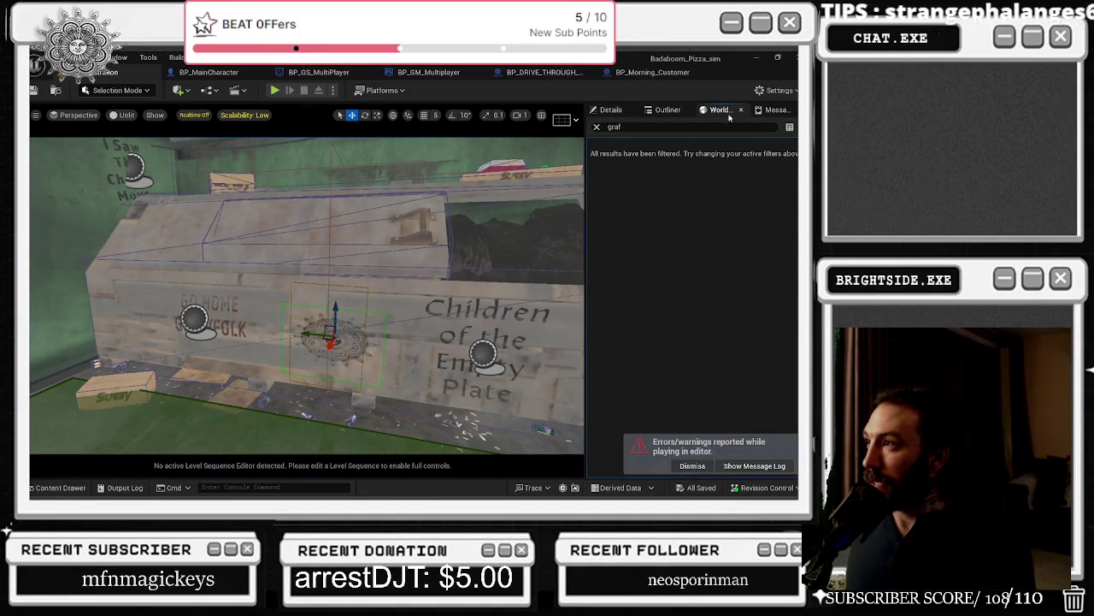
Step: Copy the decal's location into the drive-through Spawn Graffiti Multi node's Location Y
left_click(667, 110)
left_click(601, 112)
left_click(692, 257)
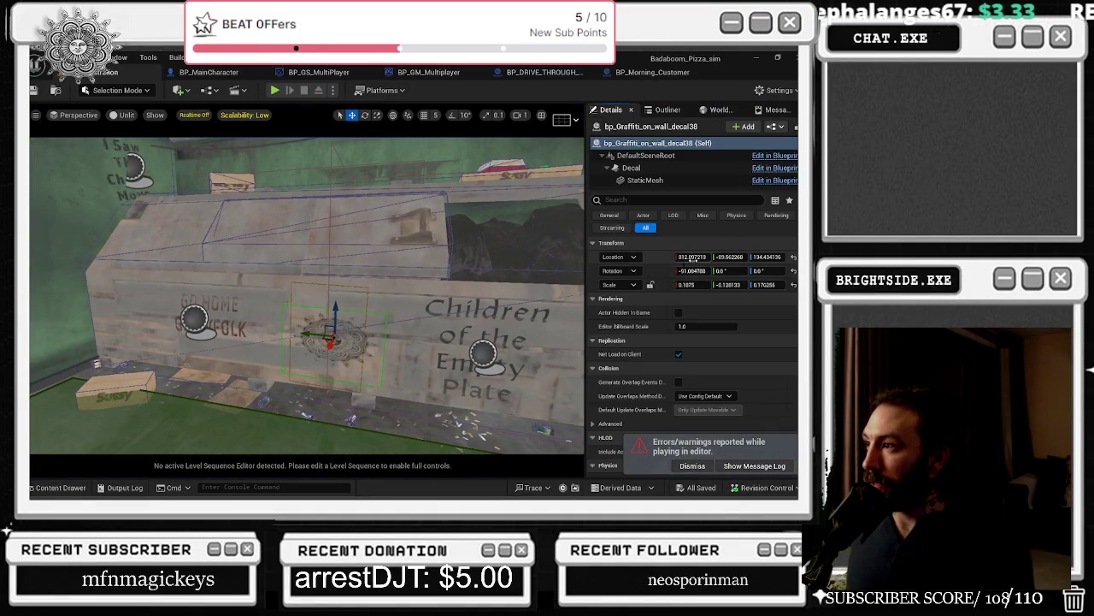
left_click(563, 73)
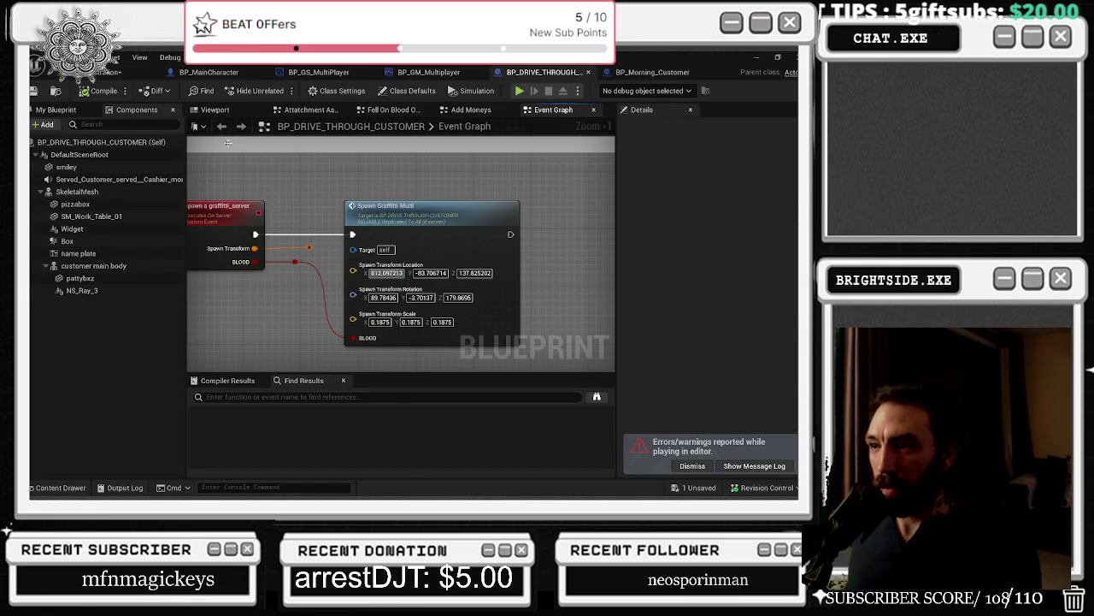
left_click(128, 72)
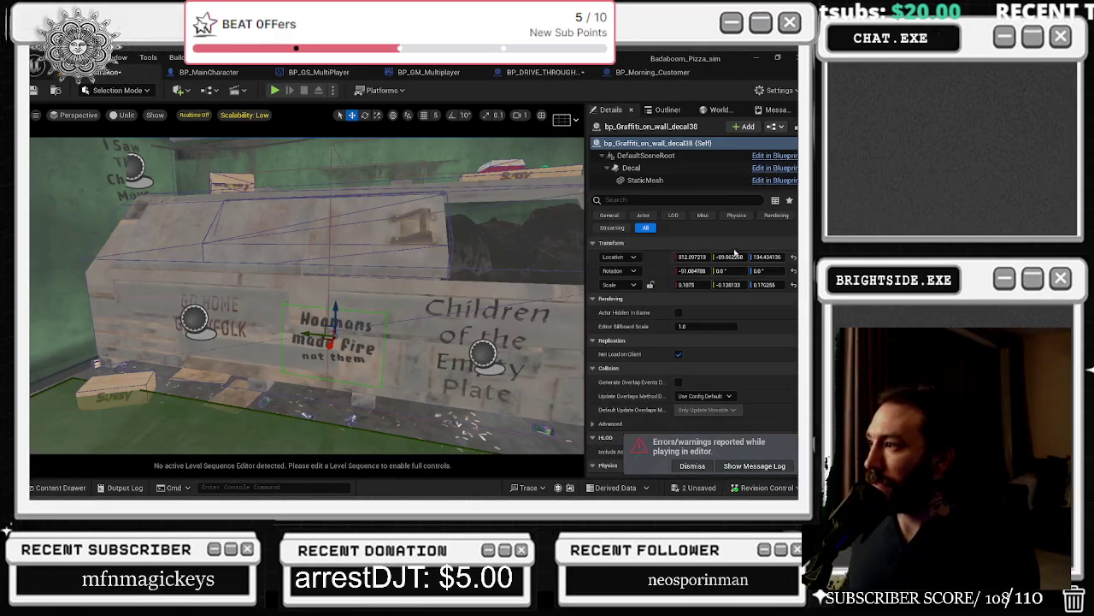
left_click(548, 72)
left_click(430, 272)
key("ctrl+v")
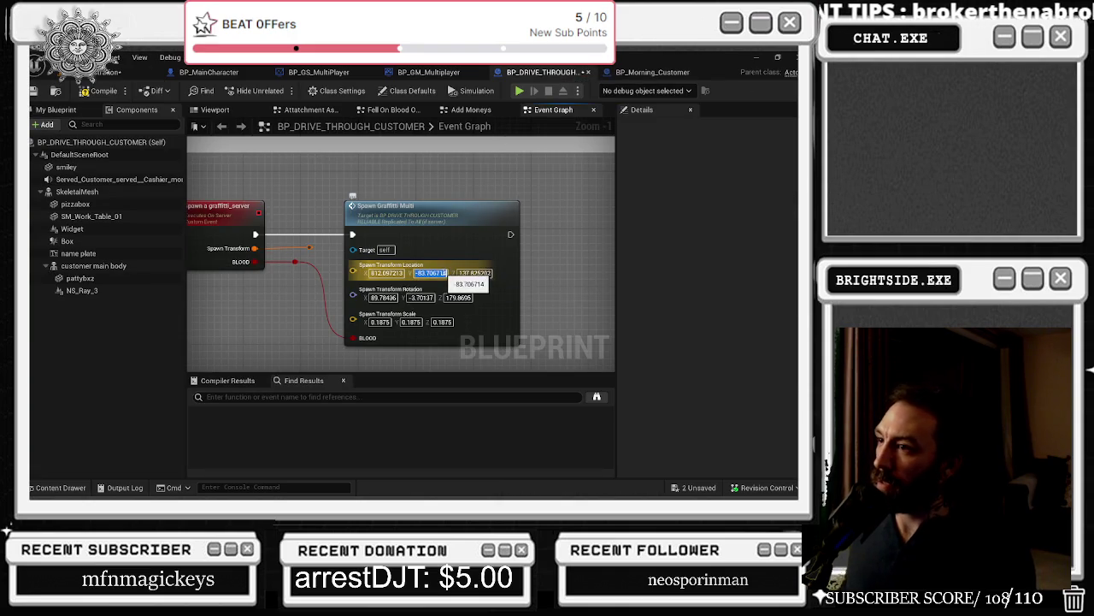
Step: Paste the decal's Location Z of 134.434136 into the node's Location Z
left_click(128, 72)
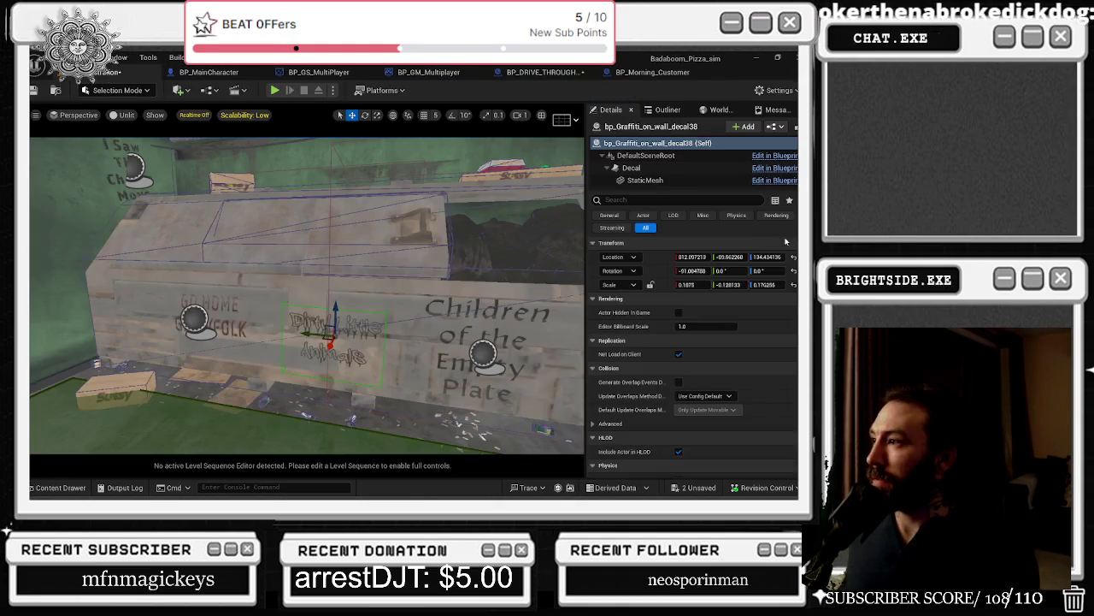
left_click(766, 257)
left_click(427, 72)
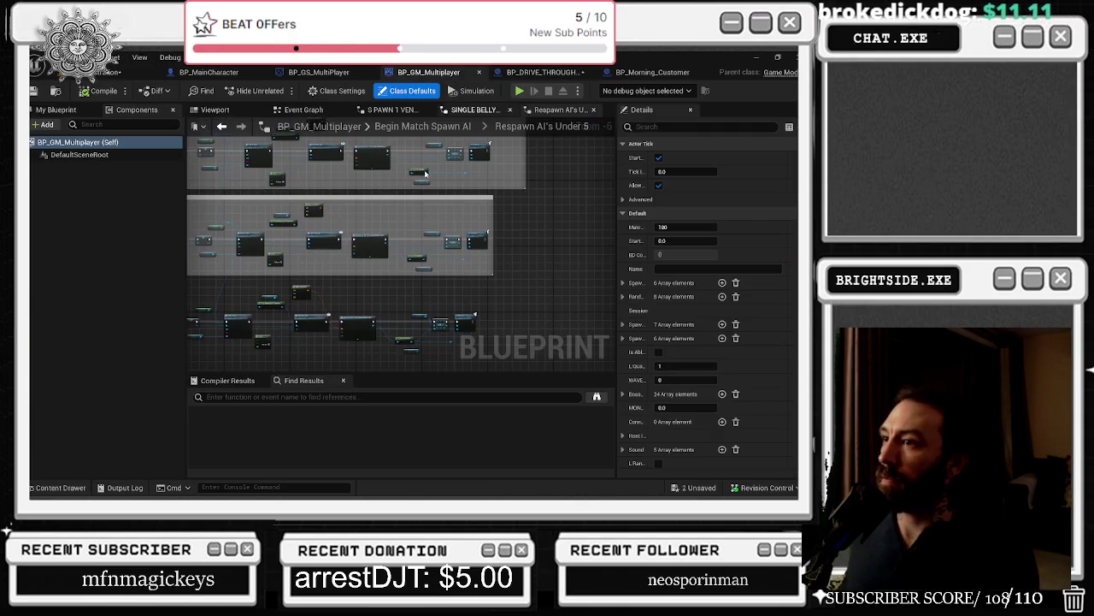
left_click(535, 73)
left_click(474, 272)
key("ctrl+v")
key("Return")
left_click(146, 72)
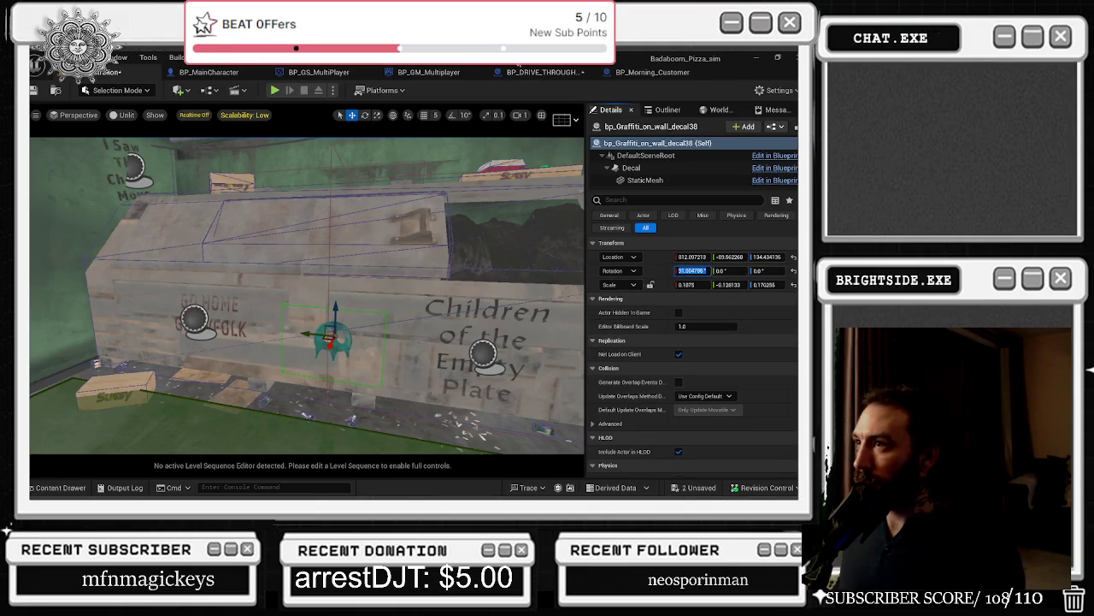
Step: Set the node's rotation to -91.004788, 0, 0 using the decal's rotation X
left_click(544, 72)
left_click(385, 298)
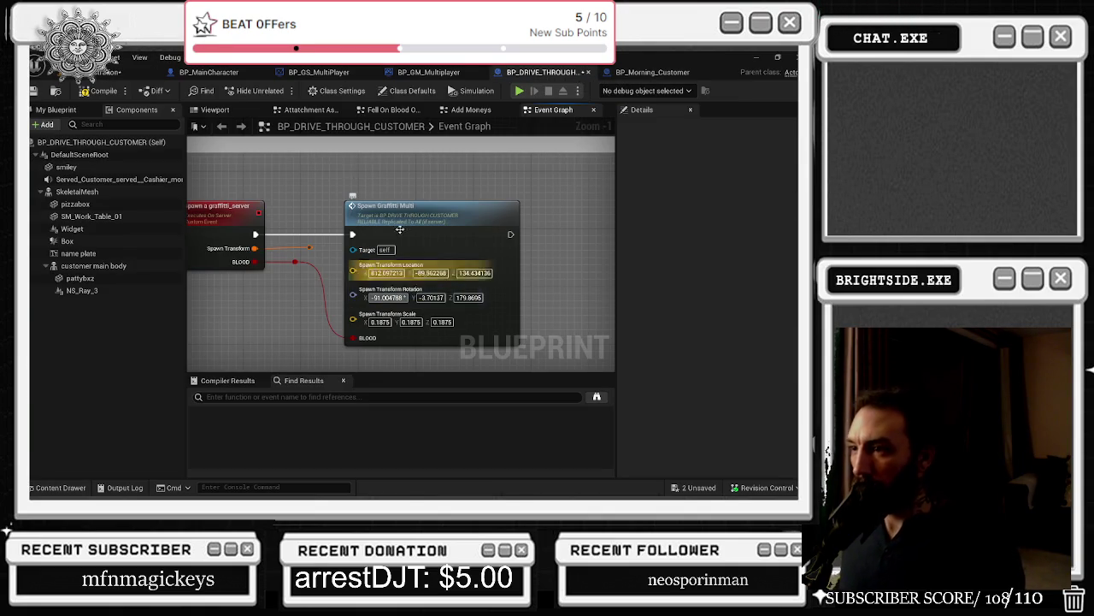
key("ctrl+v")
left_click(69, 75)
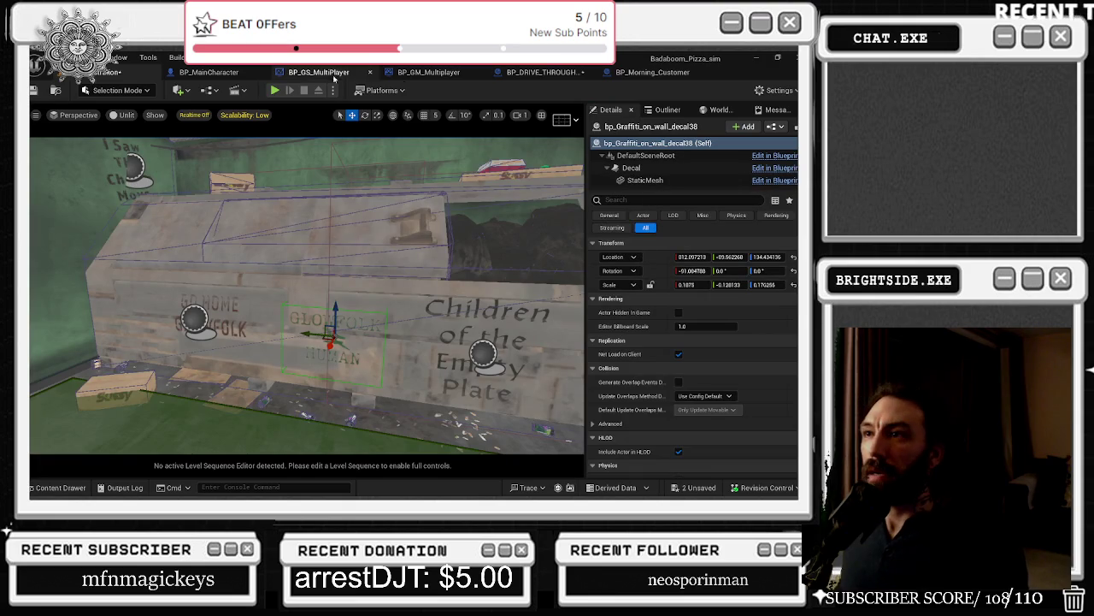
left_click(453, 73)
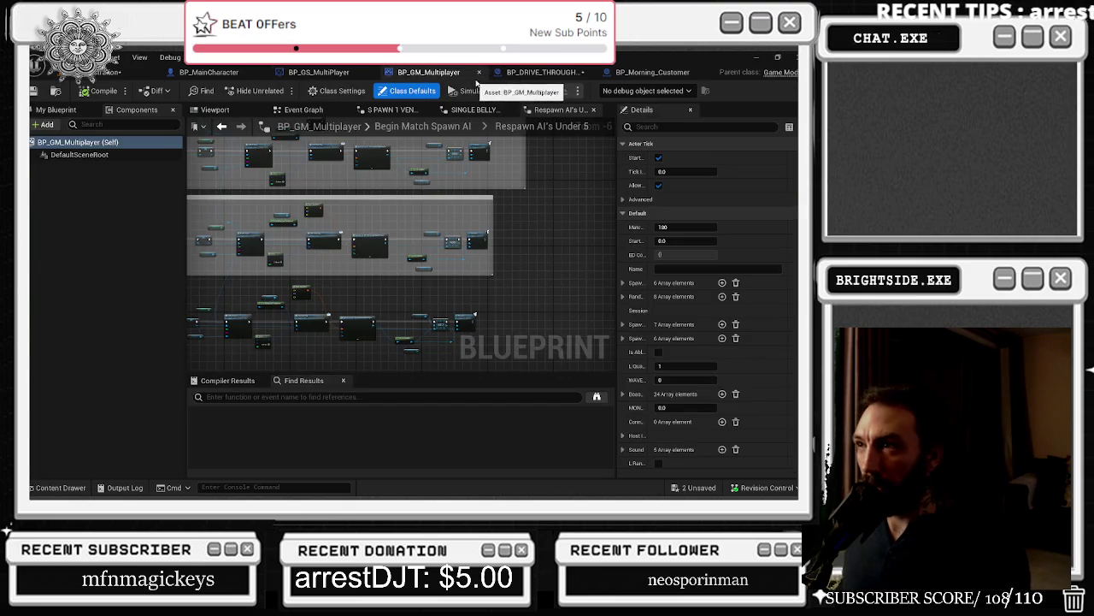
left_click(543, 72)
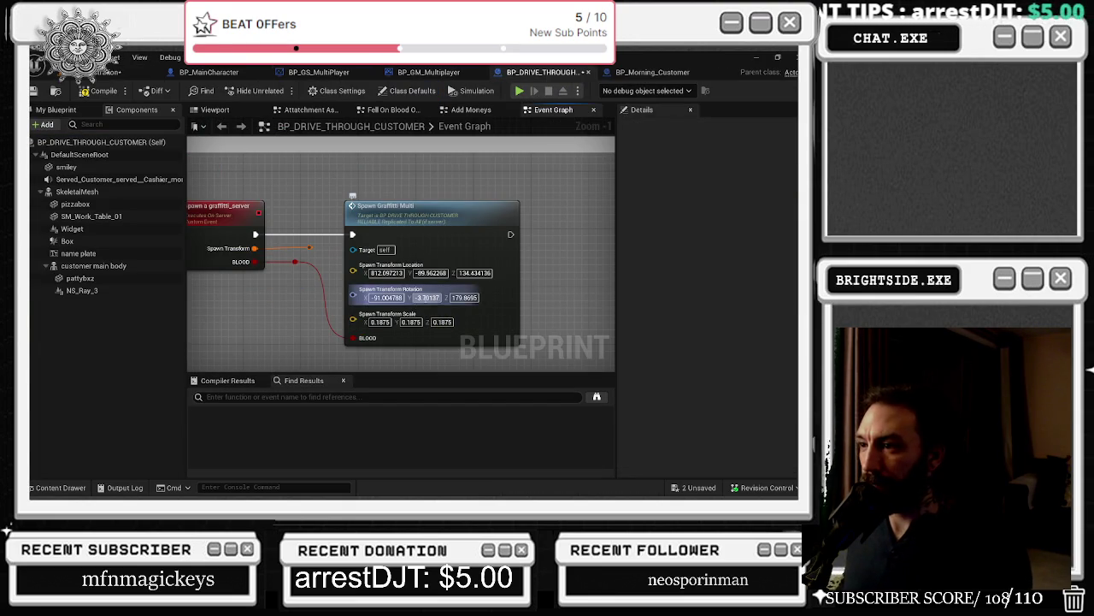
left_click(425, 298)
type("0")
key("Tab")
type("0")
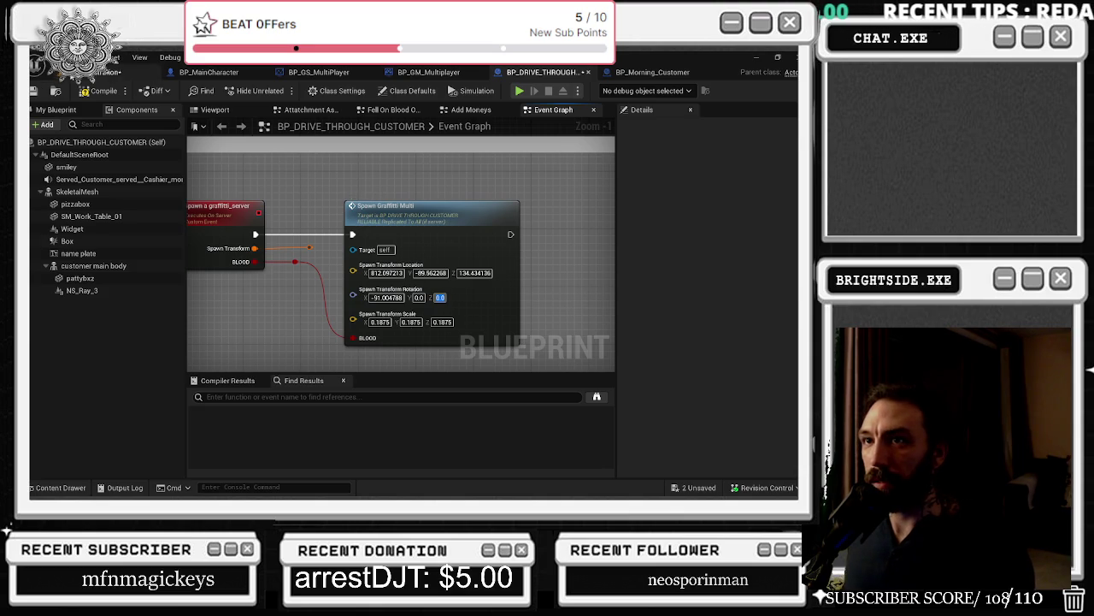
Step: Compare with BP_Morning_Customer's node and set the drive-through node's scale to 1.0 on each axis
left_click(107, 72)
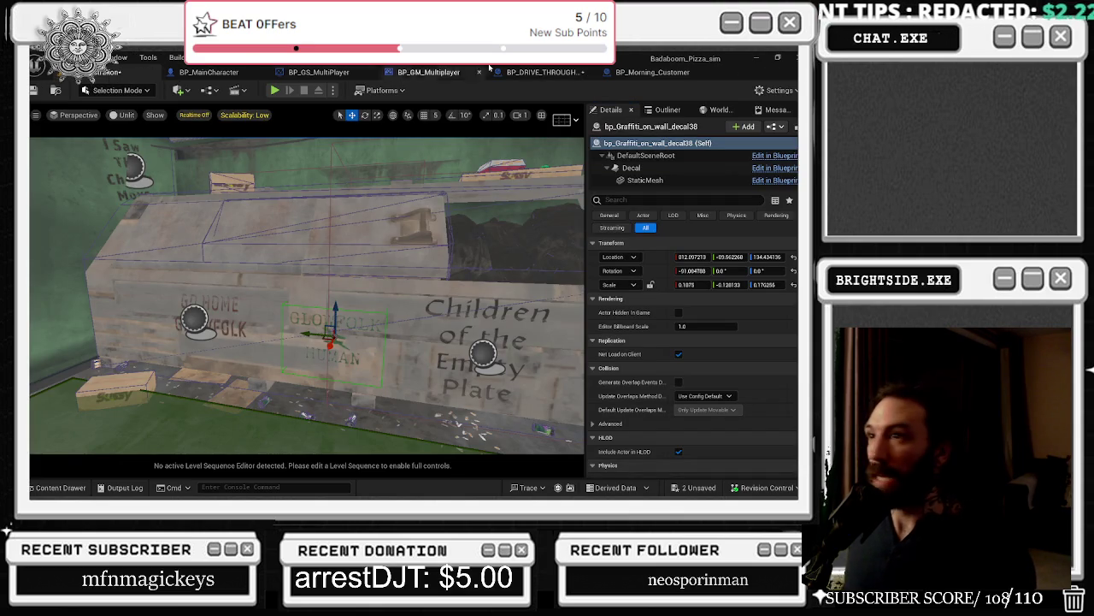
left_click(544, 72)
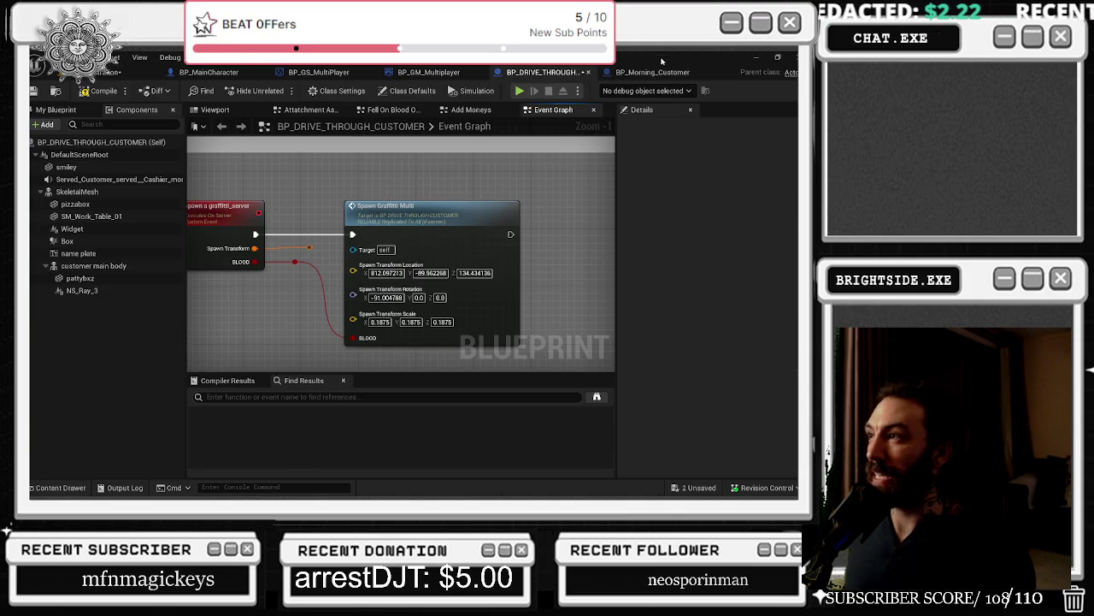
left_click(654, 72)
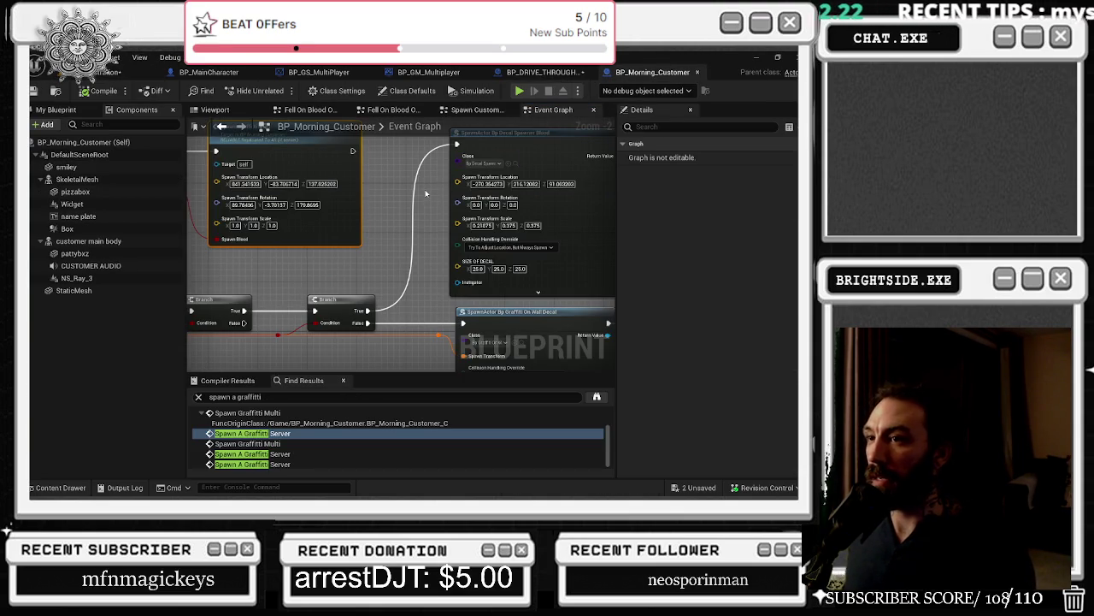
left_click_drag(426, 193, 435, 222)
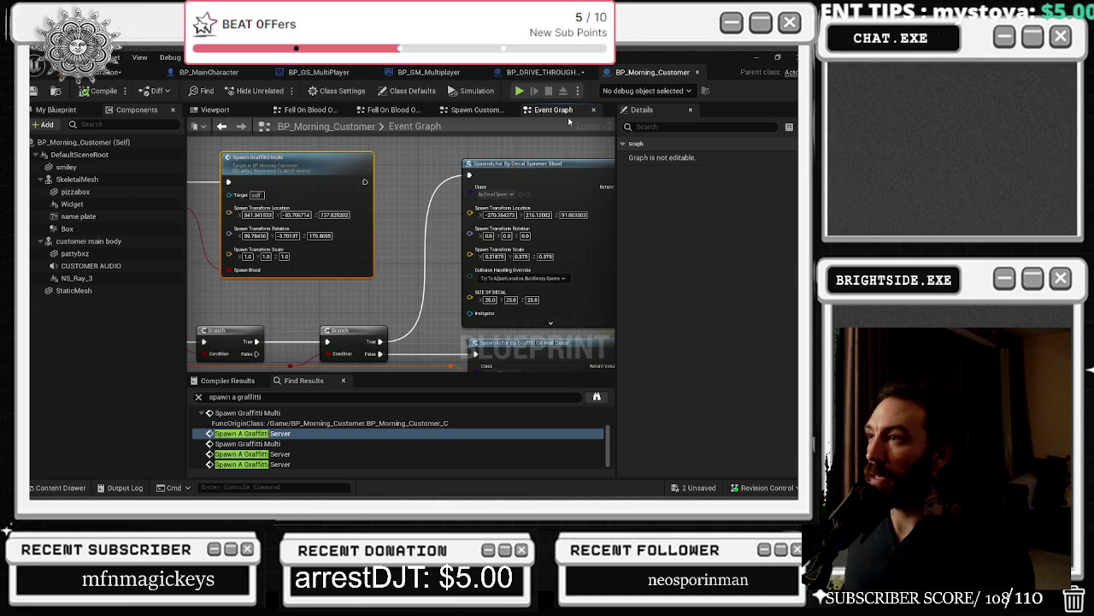
left_click(543, 73)
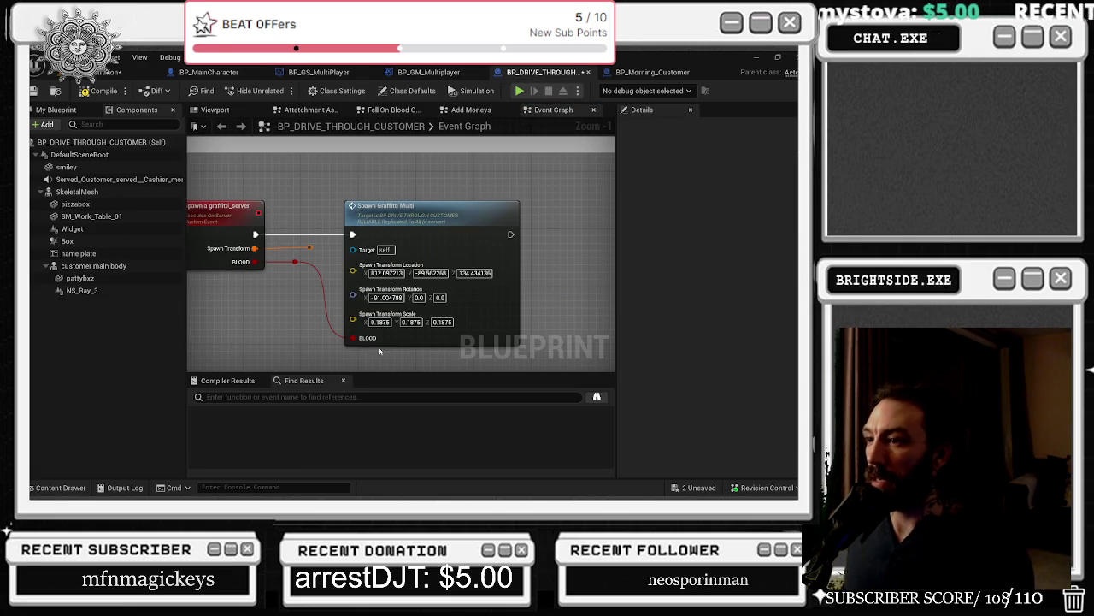
left_click(380, 322)
type("1")
key("Tab")
type("2")
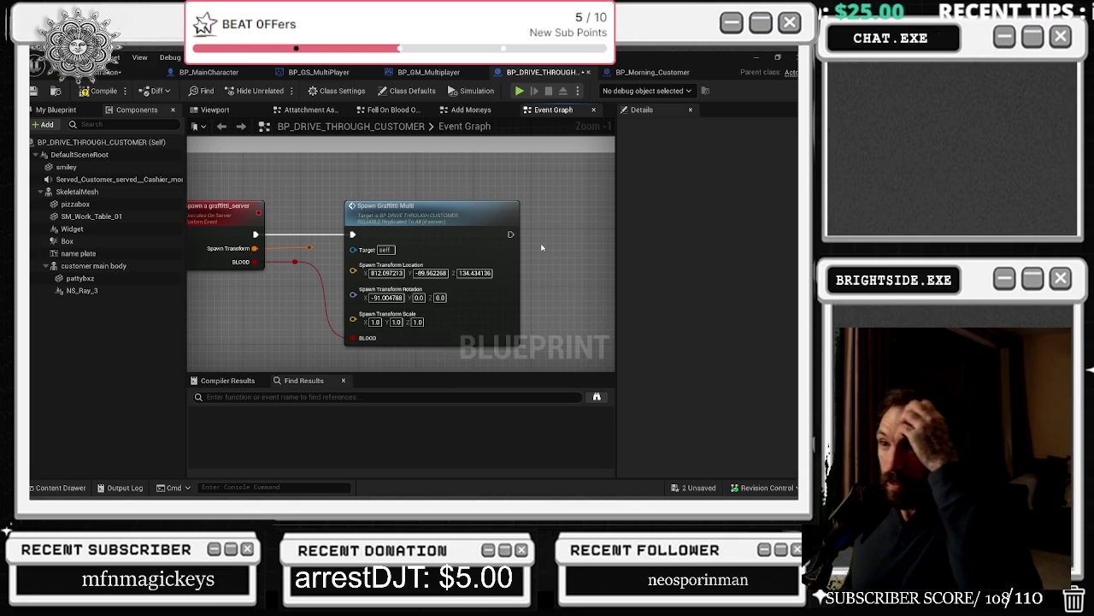
left_click(387, 273)
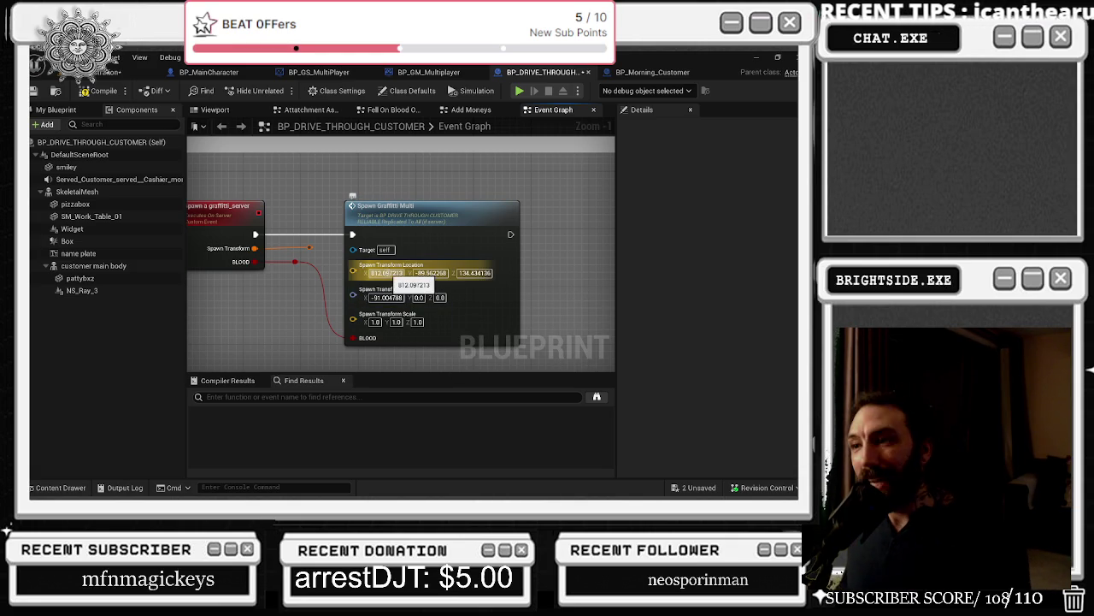
Step: Copy the decal's Location X, Y and Z into BP_Morning_Customer's Spawn Graffiti Multi node
left_click(653, 72)
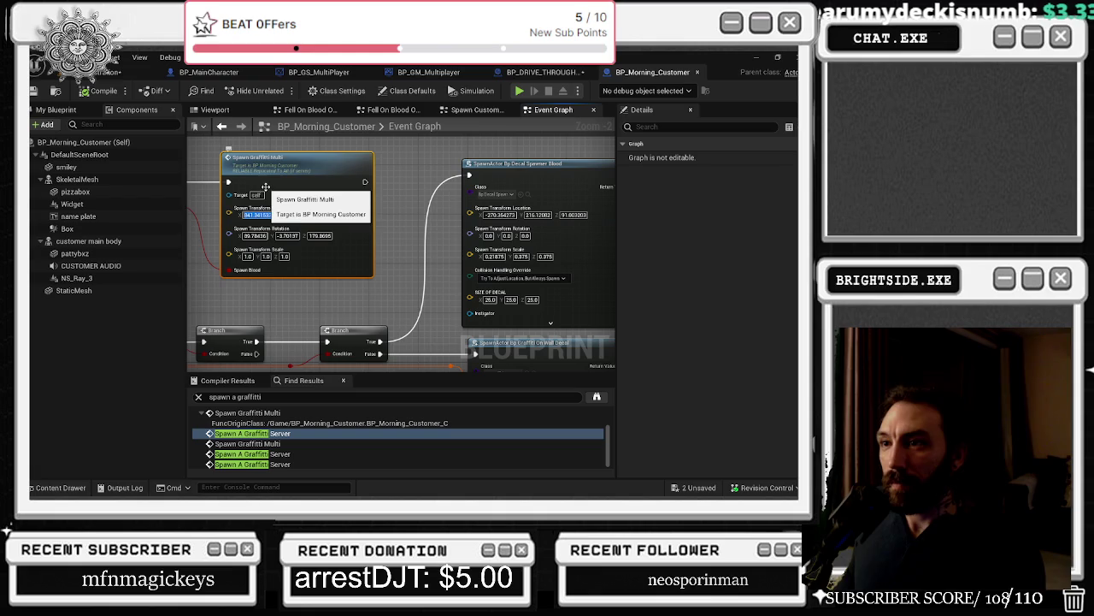
left_click(128, 72)
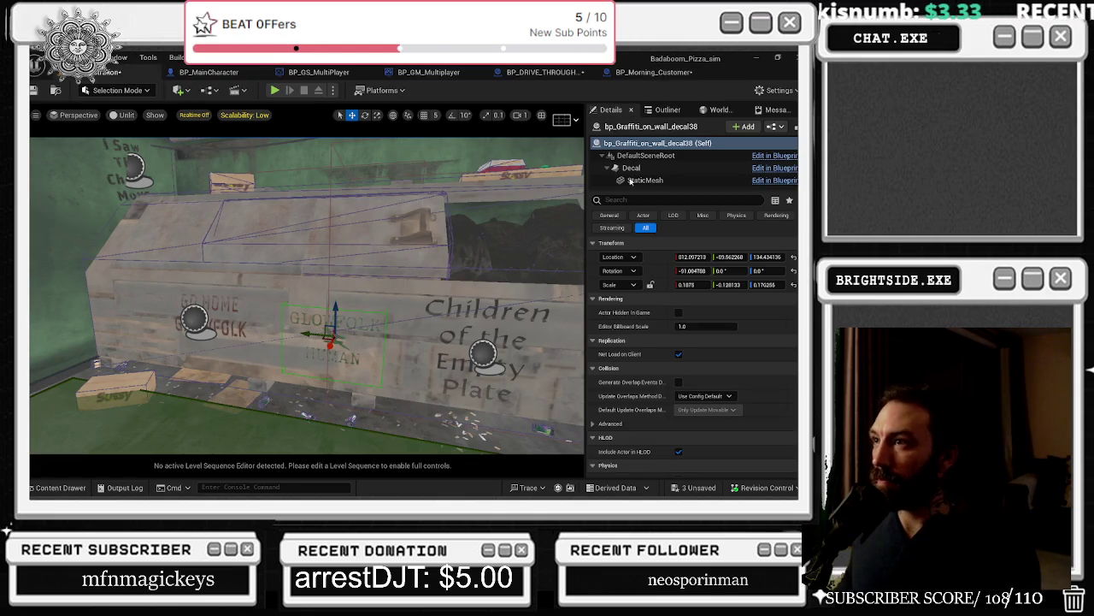
left_click(729, 256)
left_click(650, 72)
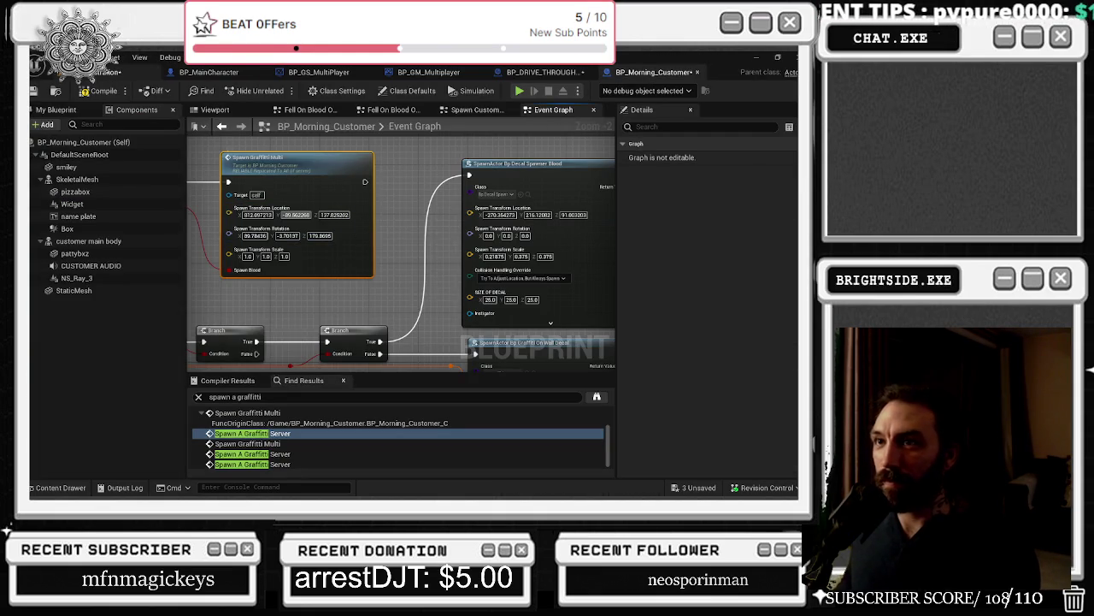
left_click(128, 72)
left_click(767, 257)
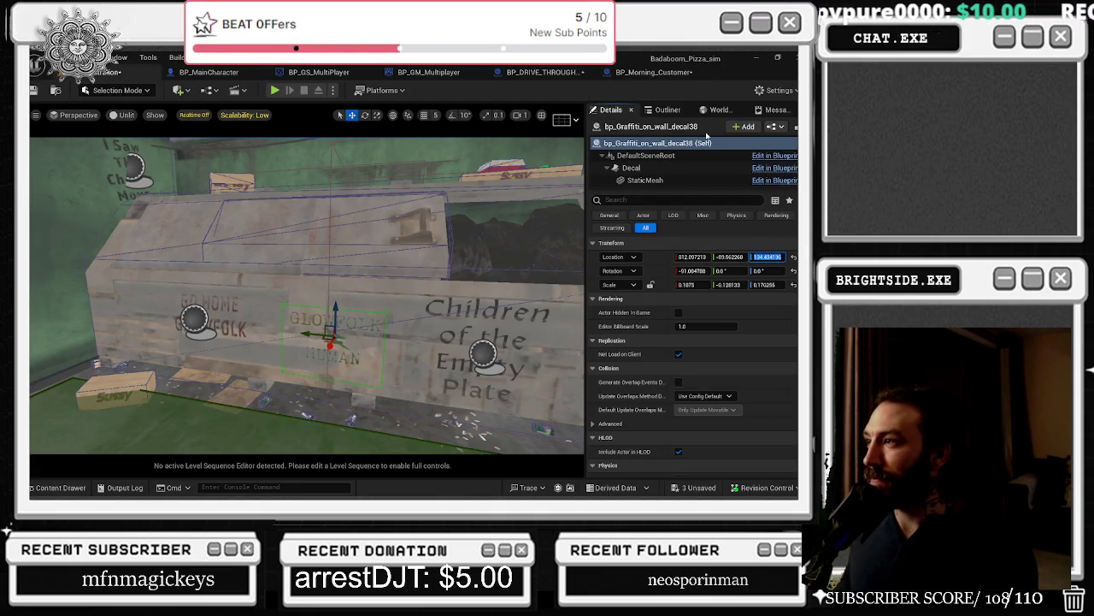
left_click(665, 74)
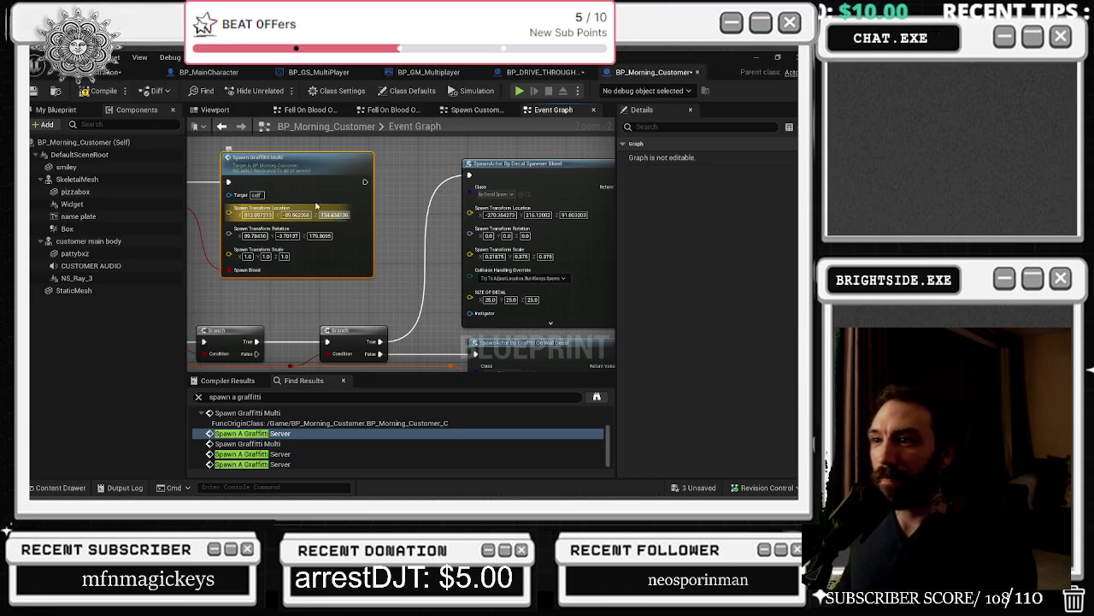
left_click(130, 73)
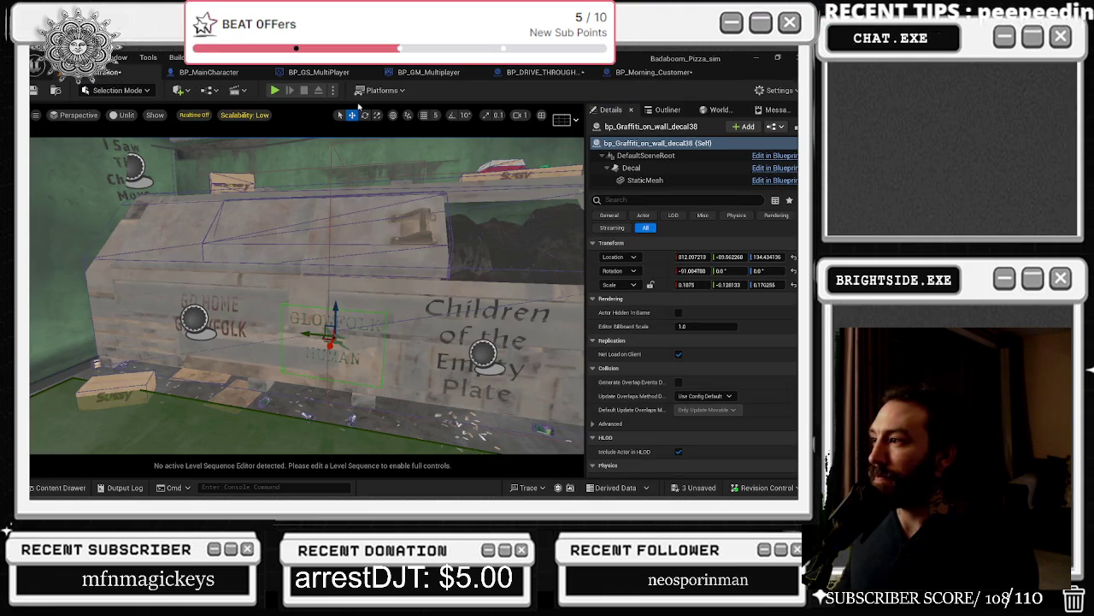
left_click(650, 73)
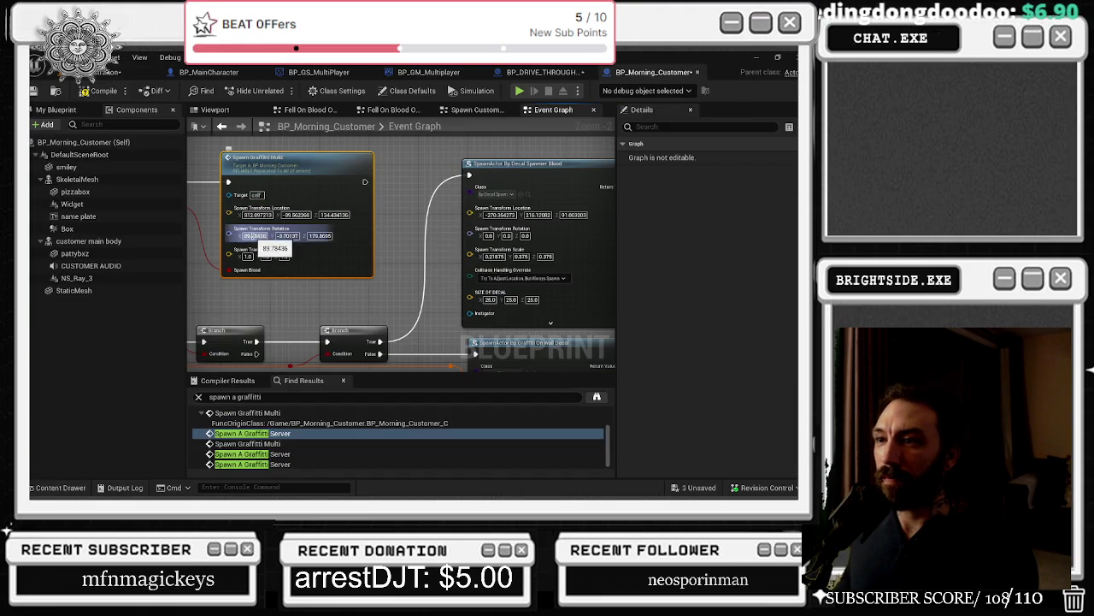
Step: Set the node's rotation Y and Z to 0 and save all blueprints
left_click(320, 236)
type("0")
key("Return")
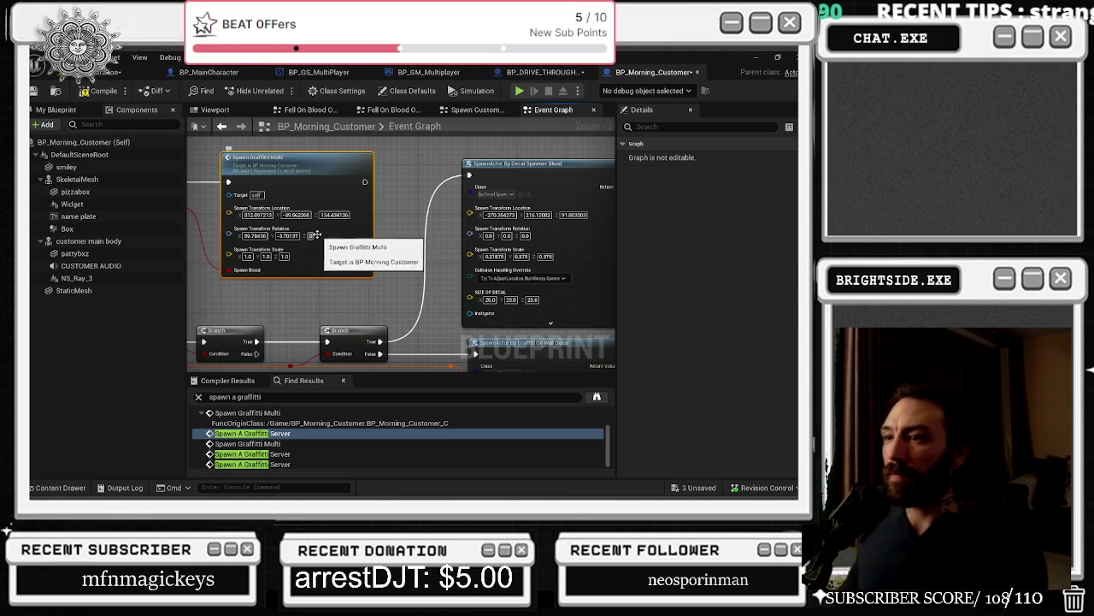
type("0")
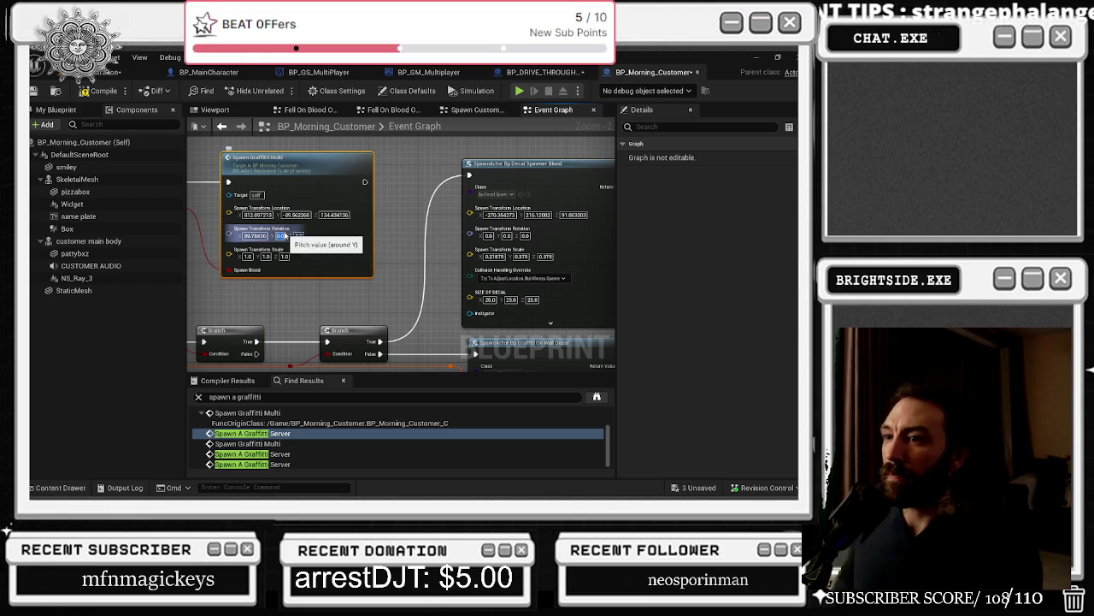
key("Return")
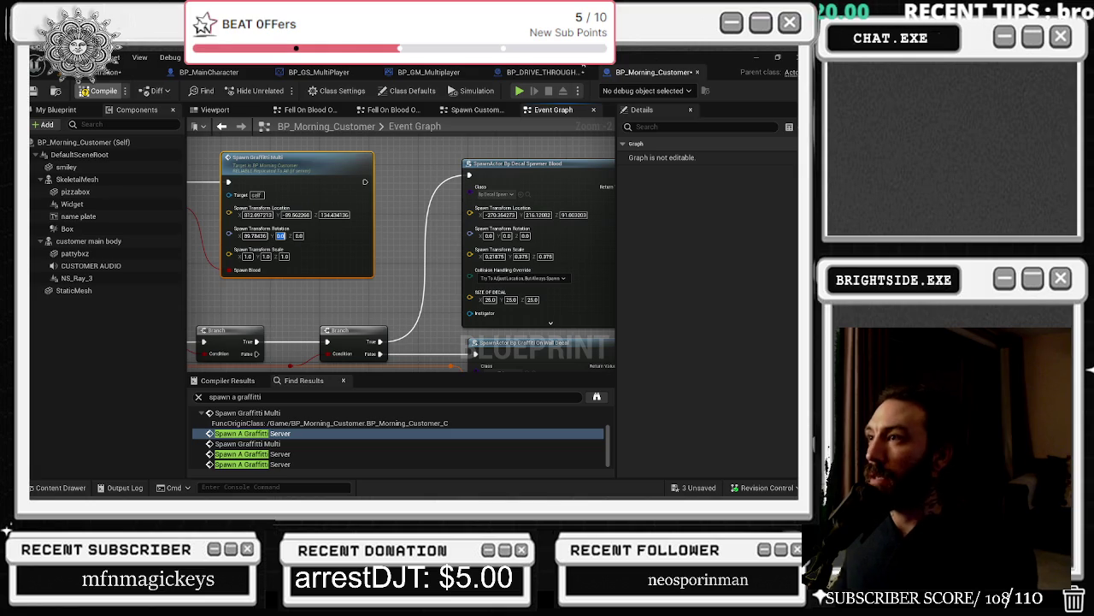
left_click(557, 74)
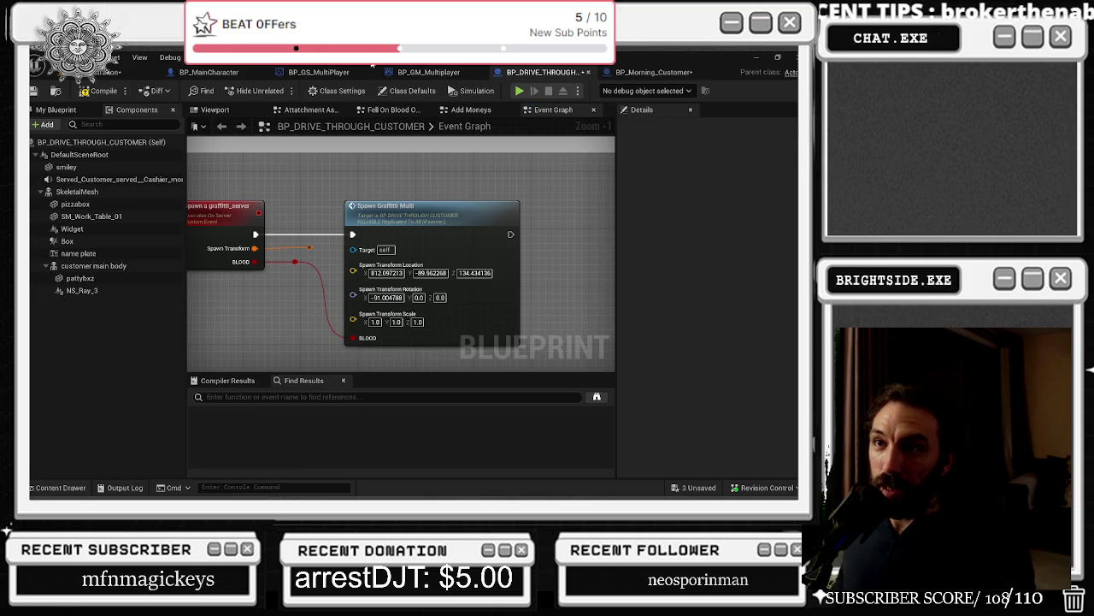
left_click(39, 94)
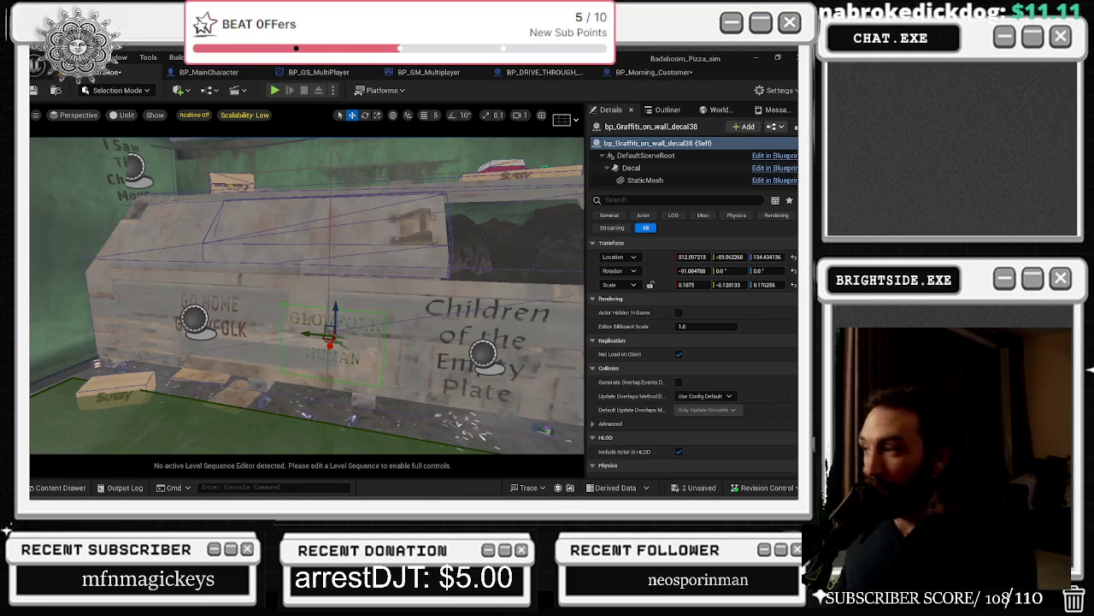
Step: Save the level map and the remaining unsaved package
left_click(695, 284)
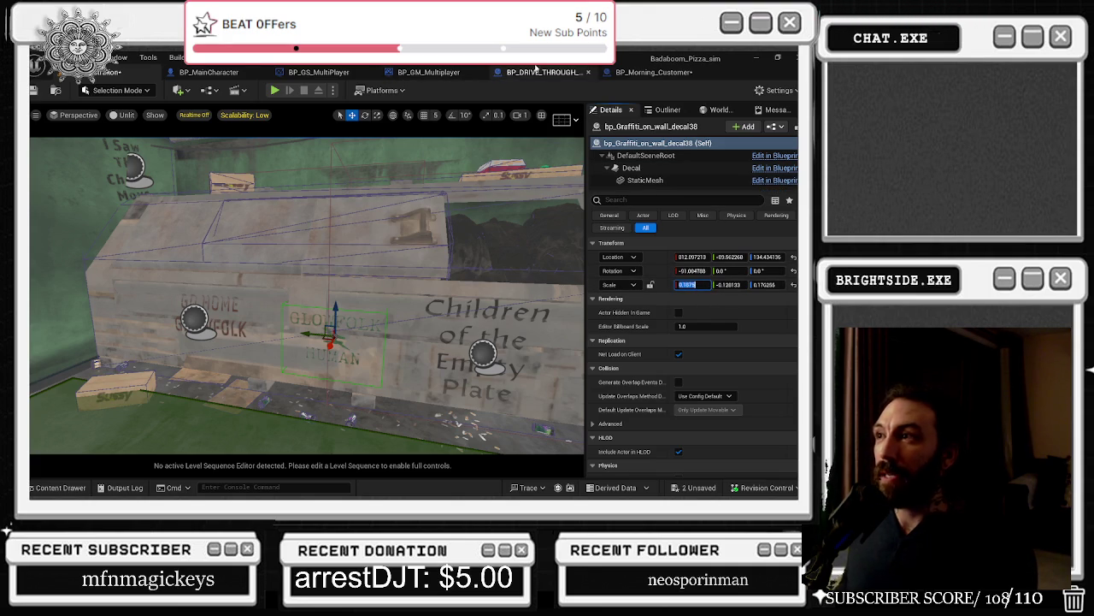
left_click(538, 72)
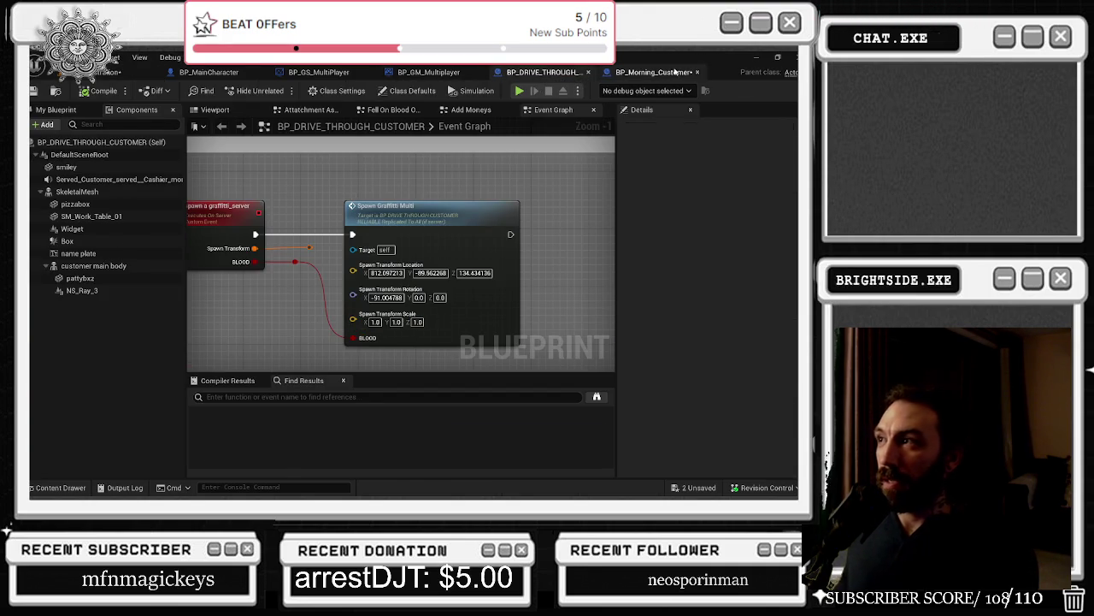
left_click(675, 72)
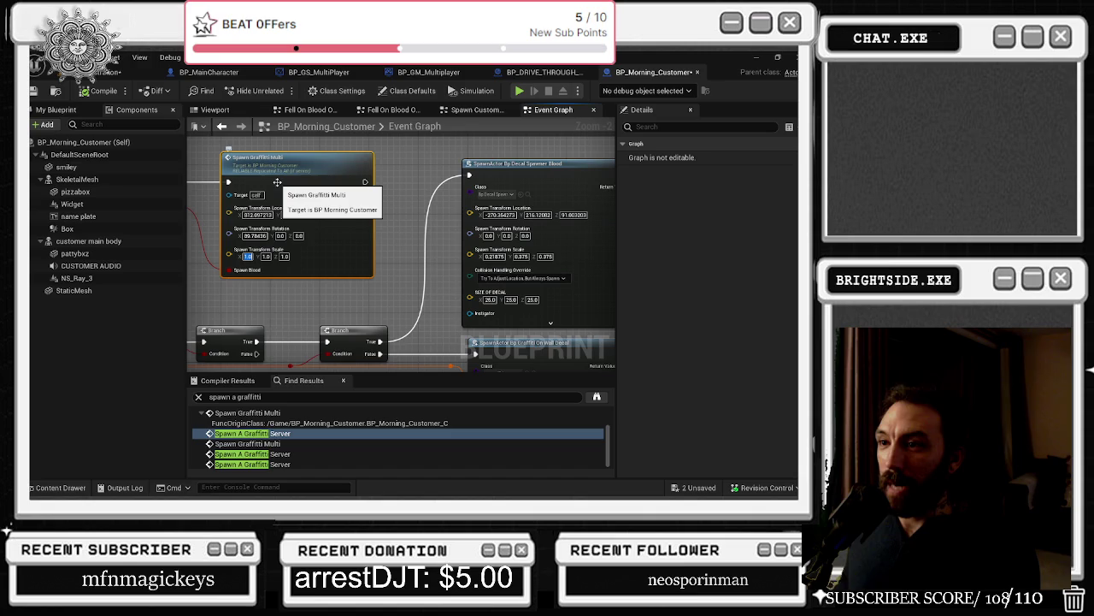
left_click(61, 77)
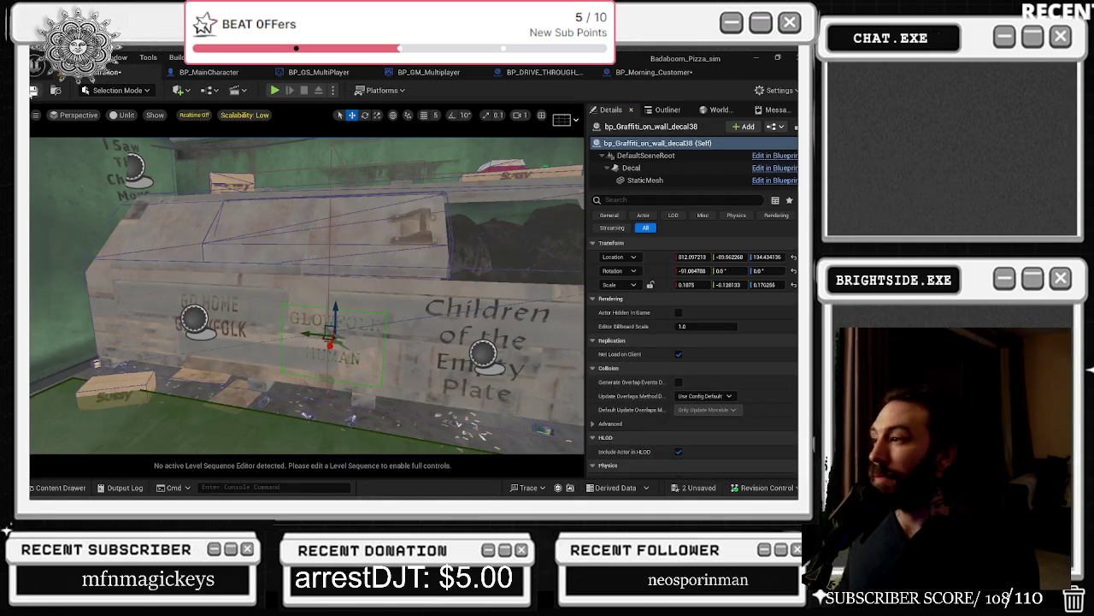
key("ctrl+s")
left_click(683, 285)
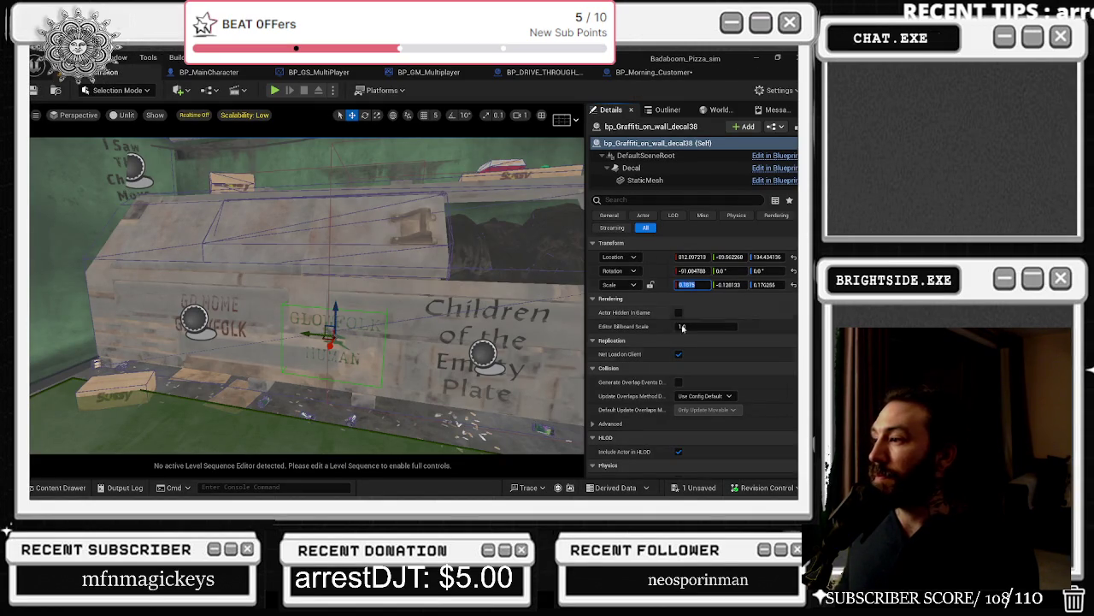
left_click(687, 487)
left_click(496, 397)
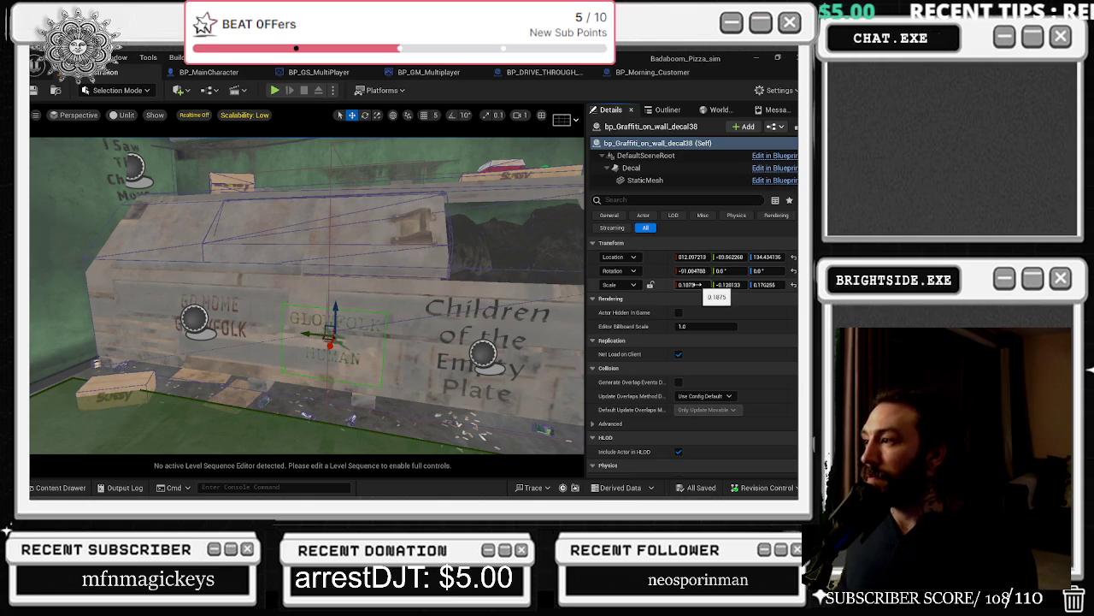
Step: Make the decal's scale uniform 0.1875, reposition and rotate it, and set Scale Z to -0.1875
left_click(792, 284)
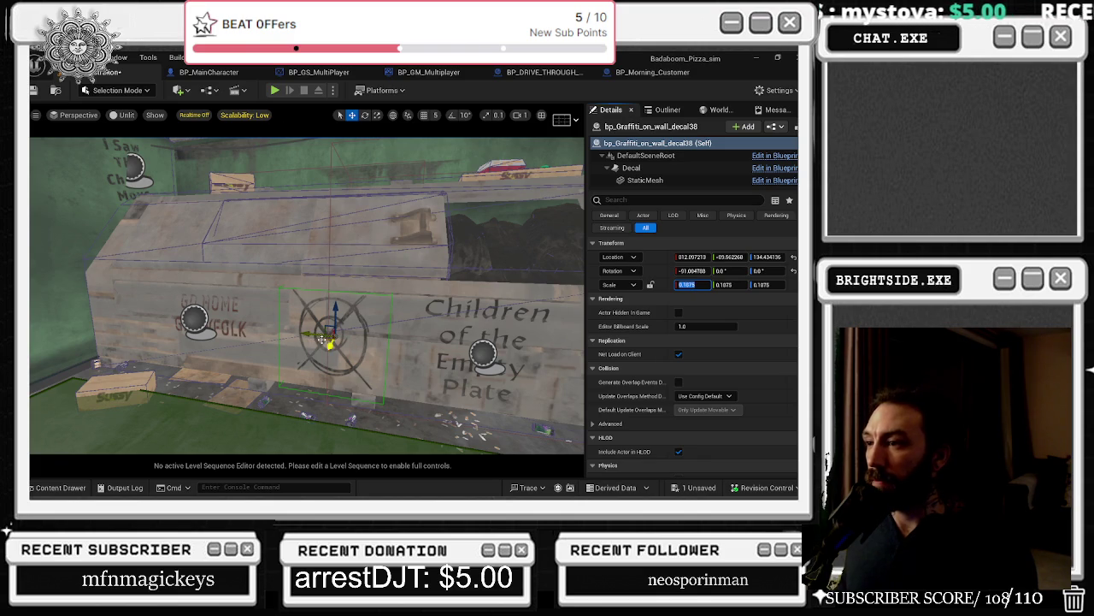
key("p")
left_click_drag(328, 336, 333, 336)
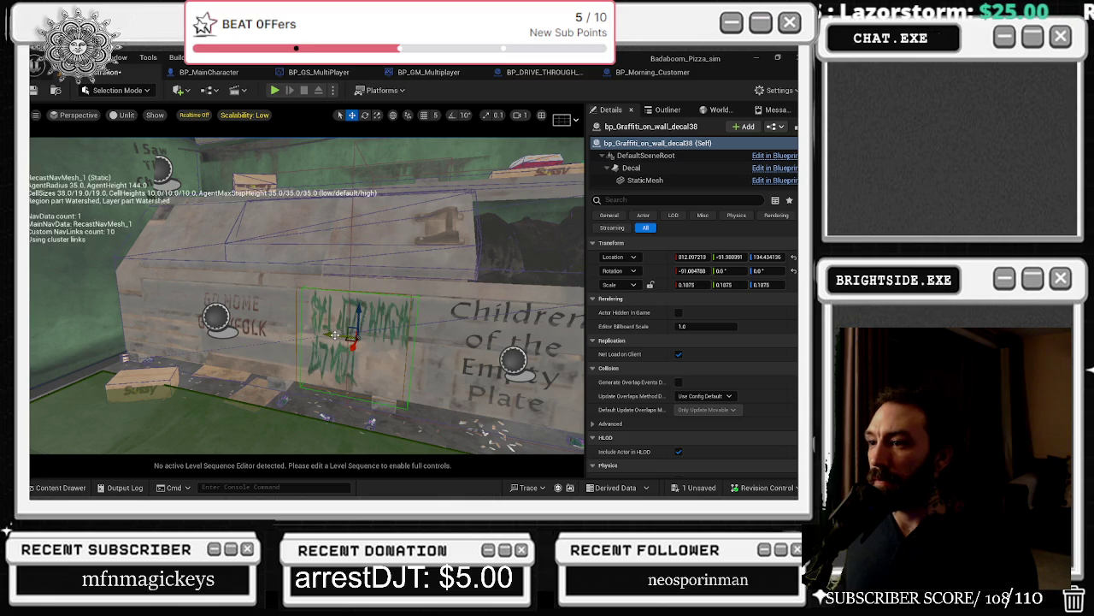
key("r")
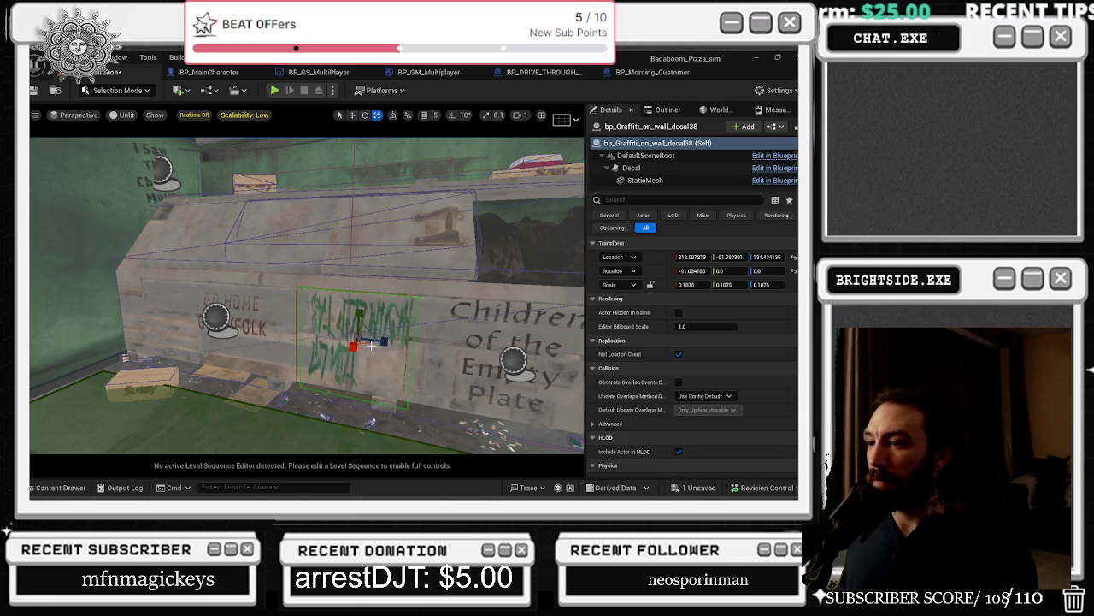
mouse_move(363, 352)
left_mouse_down()
mouse_move(324, 356)
mouse_move(366, 295)
mouse_move(400, 343)
mouse_move(401, 366)
left_mouse_up()
key("ctrl+z")
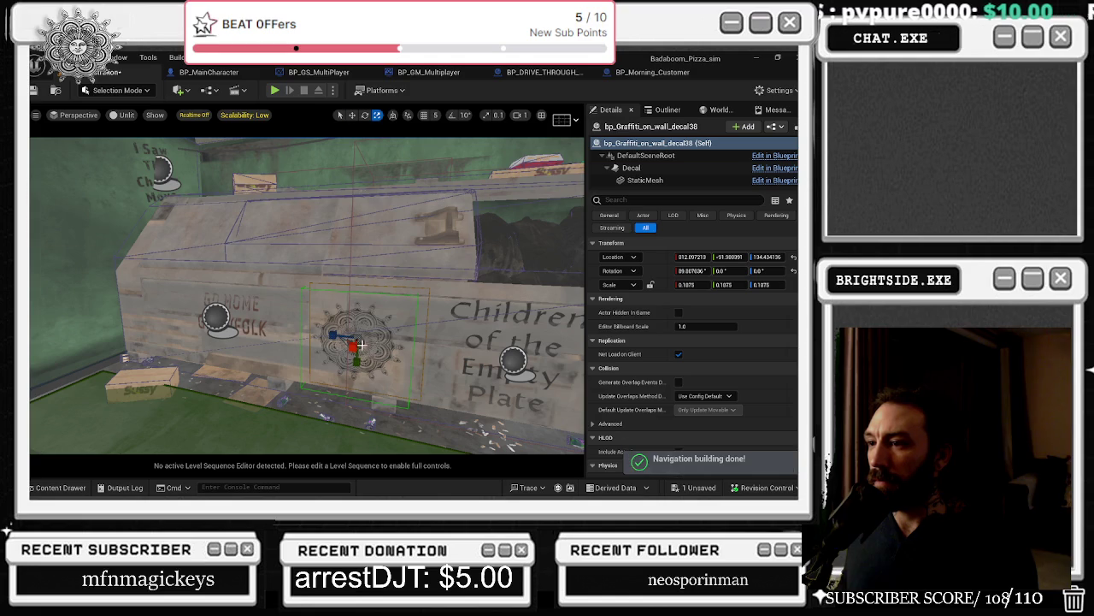
left_click_drag(340, 336, 351, 343)
key("r")
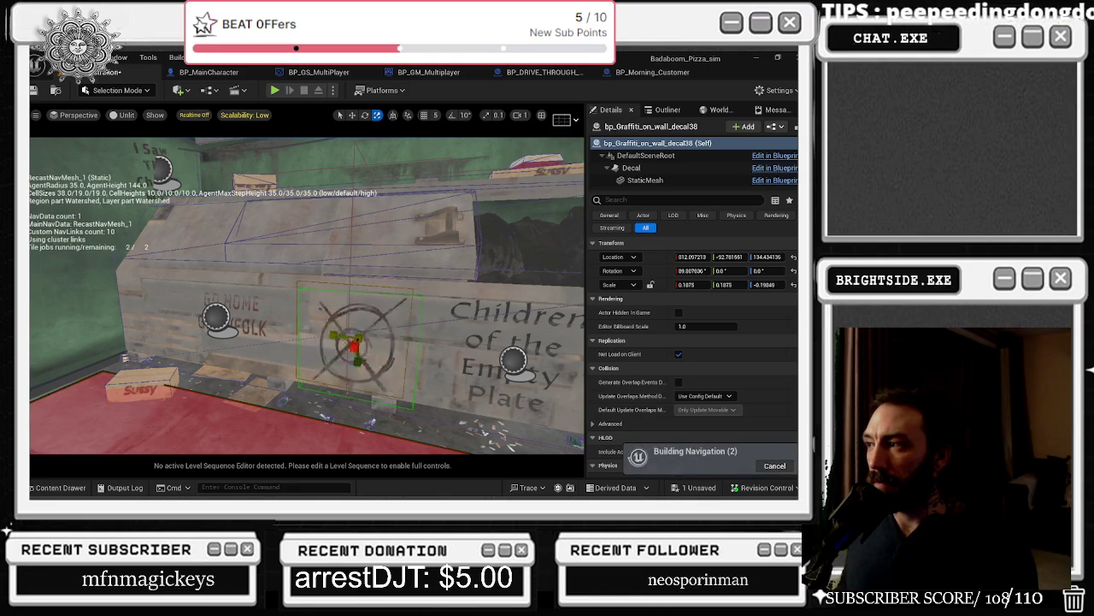
left_click(688, 284)
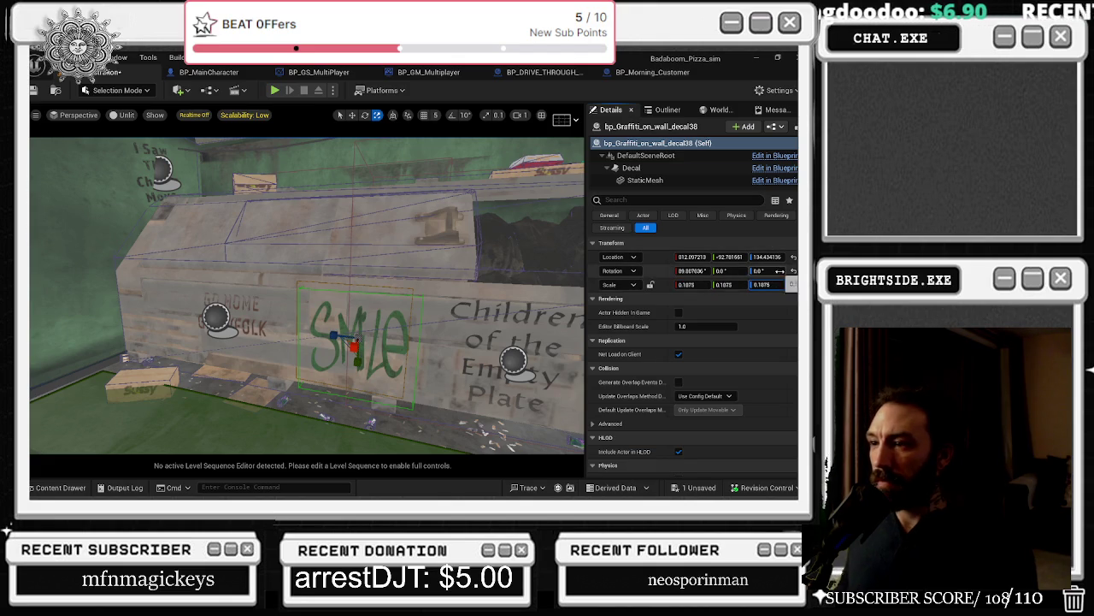
left_click(780, 283)
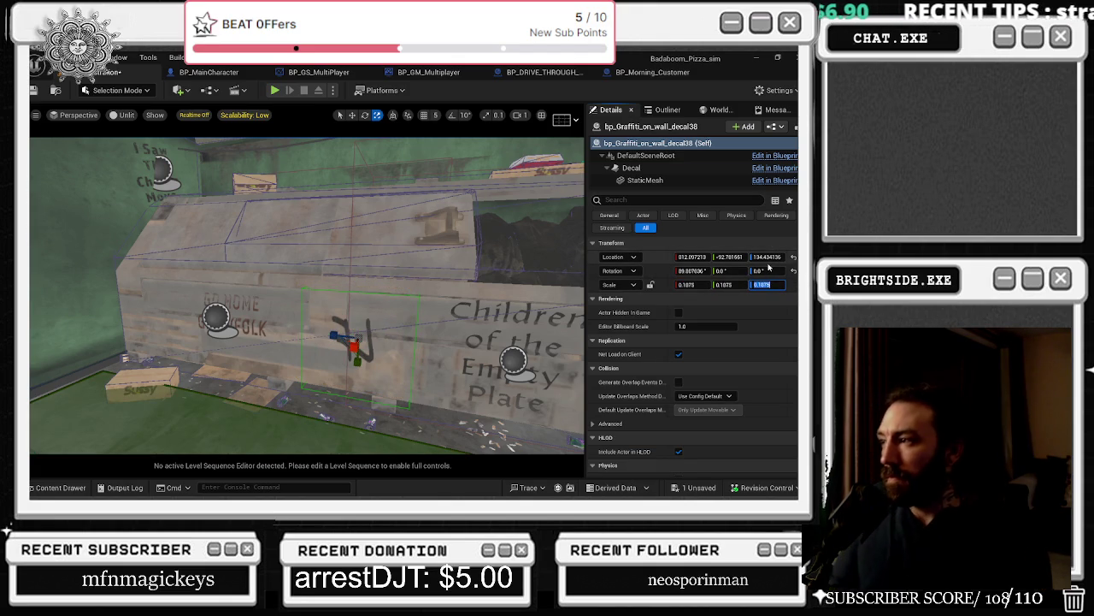
type("-0.1875")
key("Return")
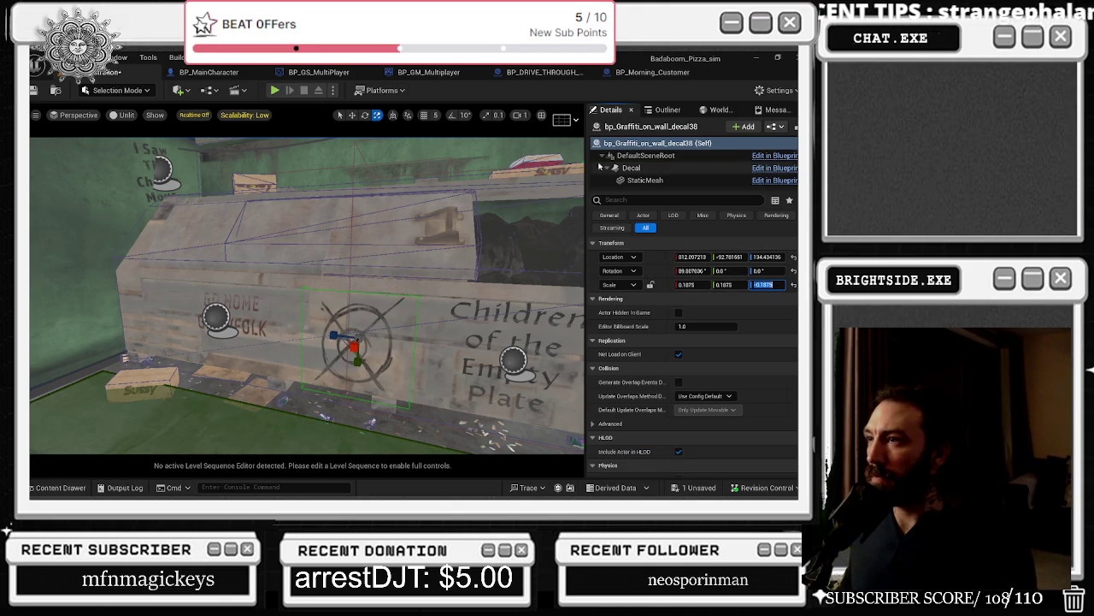
left_click(670, 72)
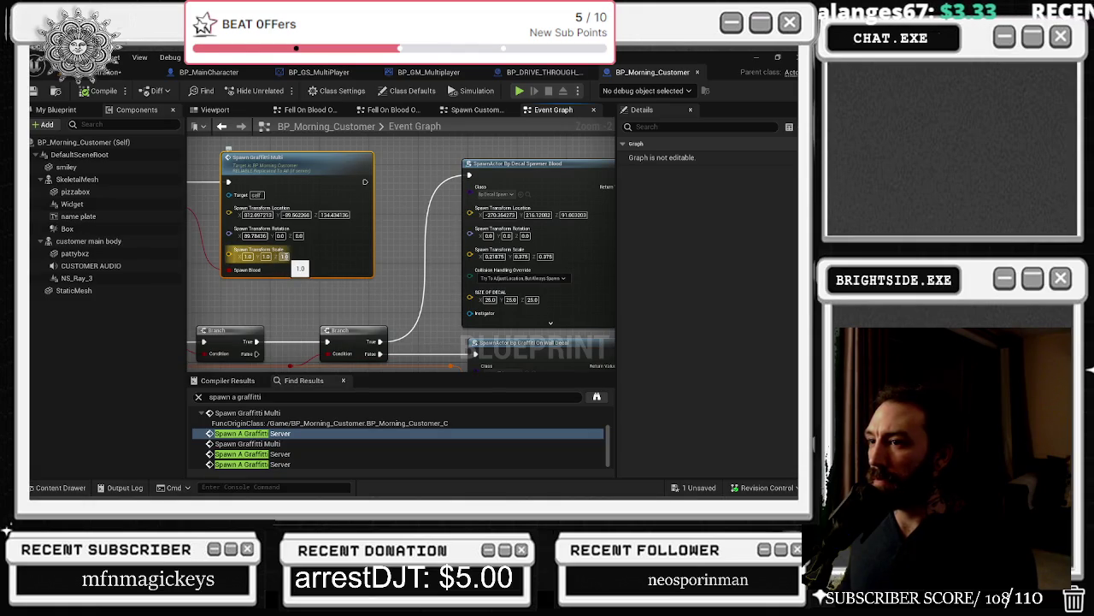
Step: Set BP_Morning_Customer's spawn scale to 0.1875, 0.1875, -0.1875
type("-0.1875")
key("Return")
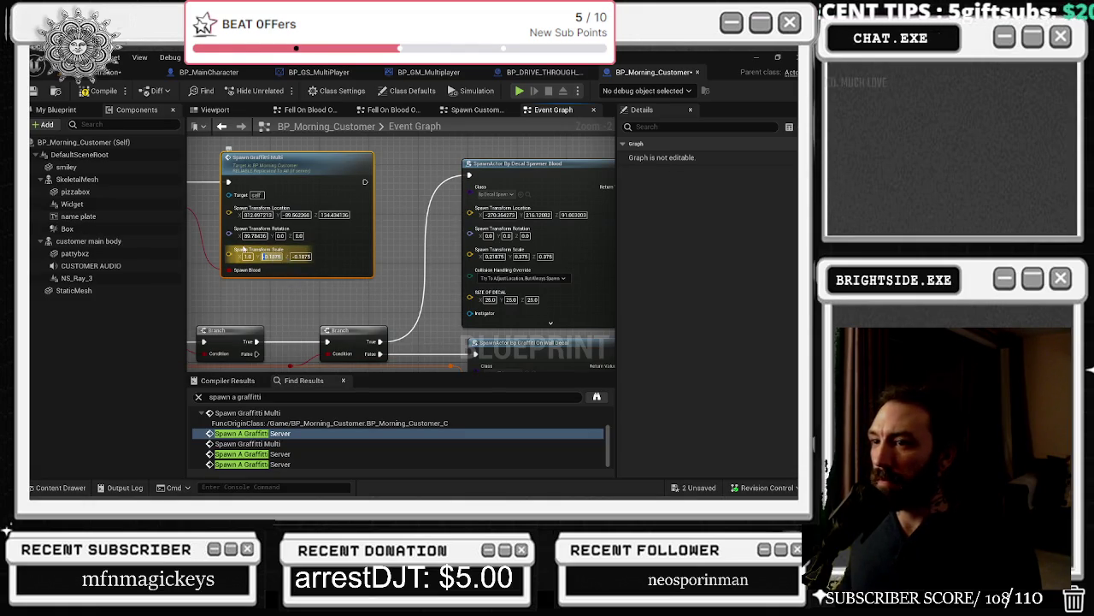
key("ctrl+v")
key("Return")
type("-0.1875")
key("Return")
type("0.1875")
key("Return")
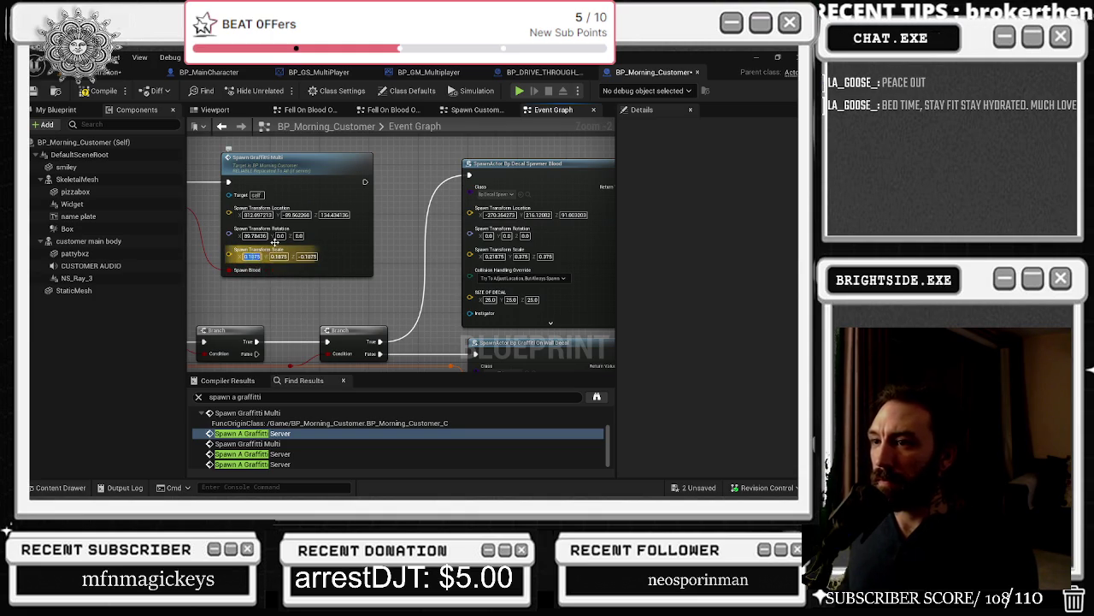
Step: Give BP_DRIVE_THROUGH_CUSTOMER's node the same scale with Z -0.1875, and save all
left_click(544, 71)
left_click(374, 322)
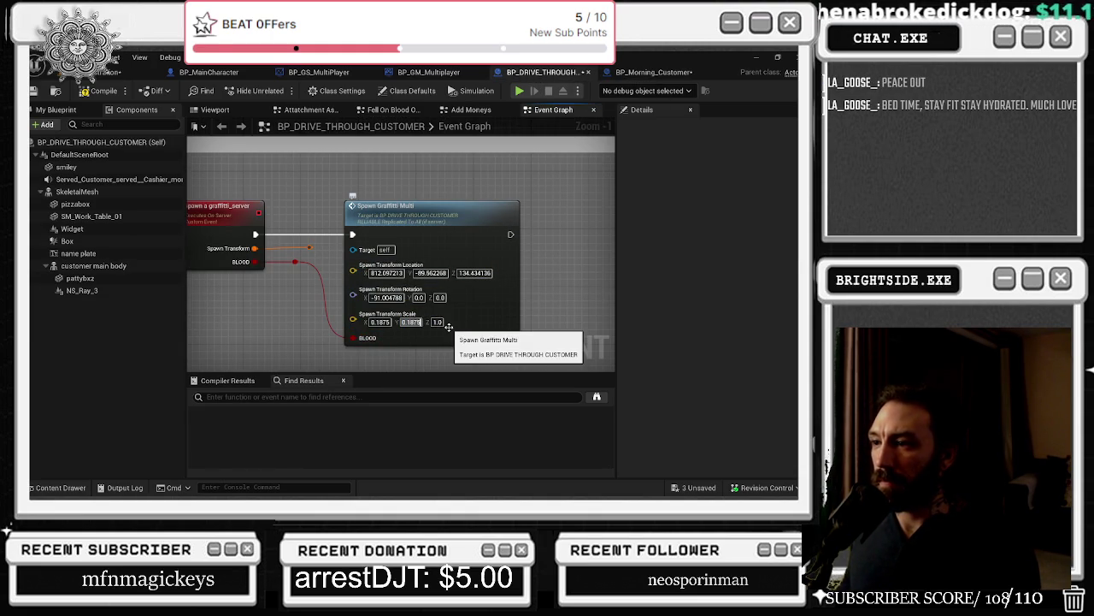
left_click(654, 72)
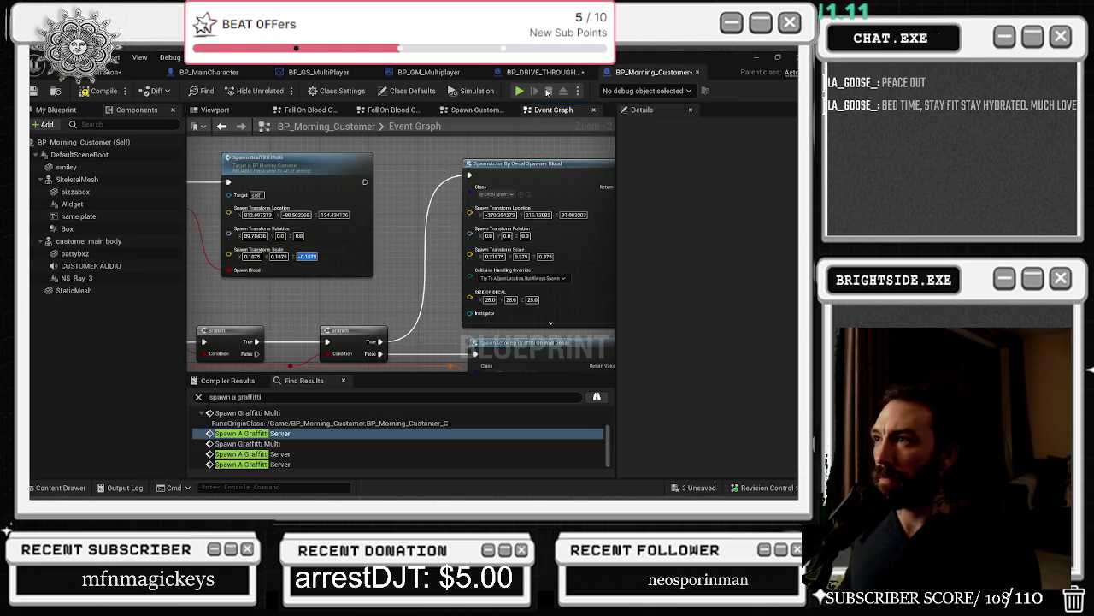
left_click(544, 72)
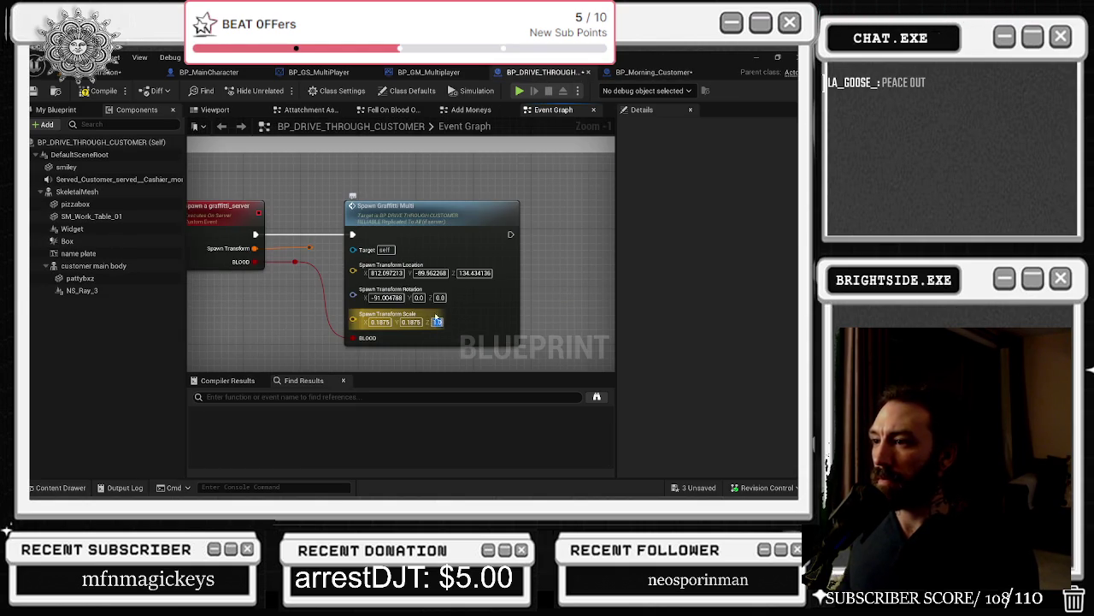
type("-0.1875")
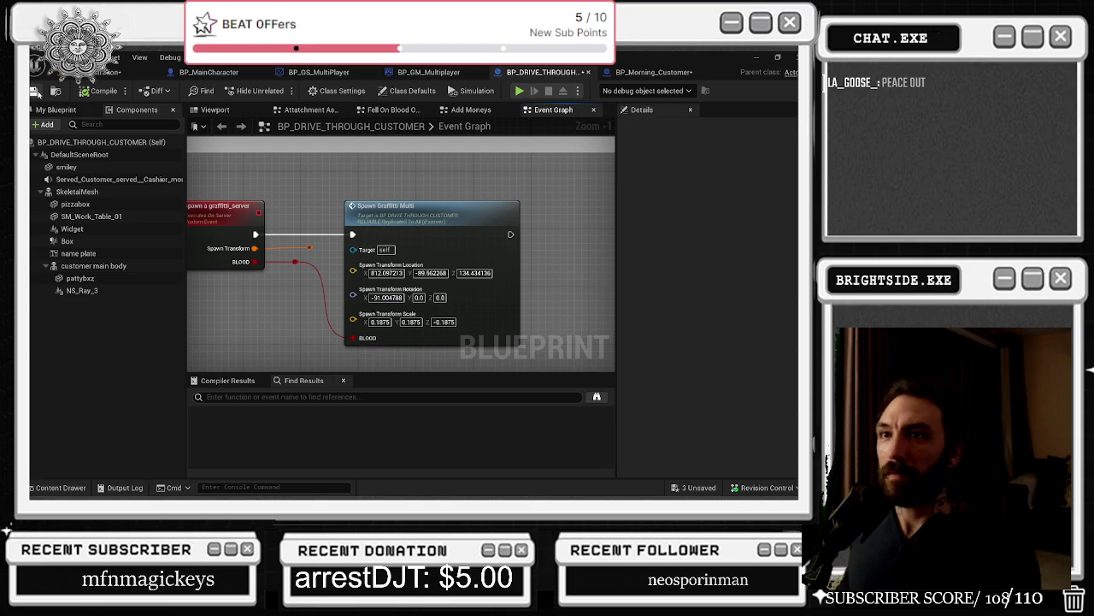
left_click(654, 72)
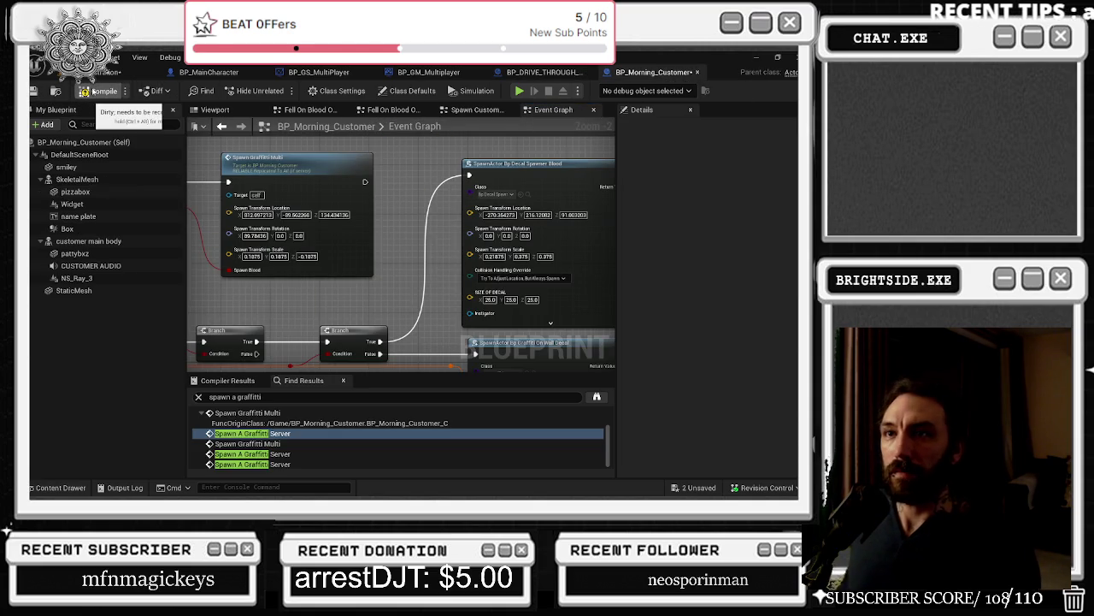
left_click(35, 91)
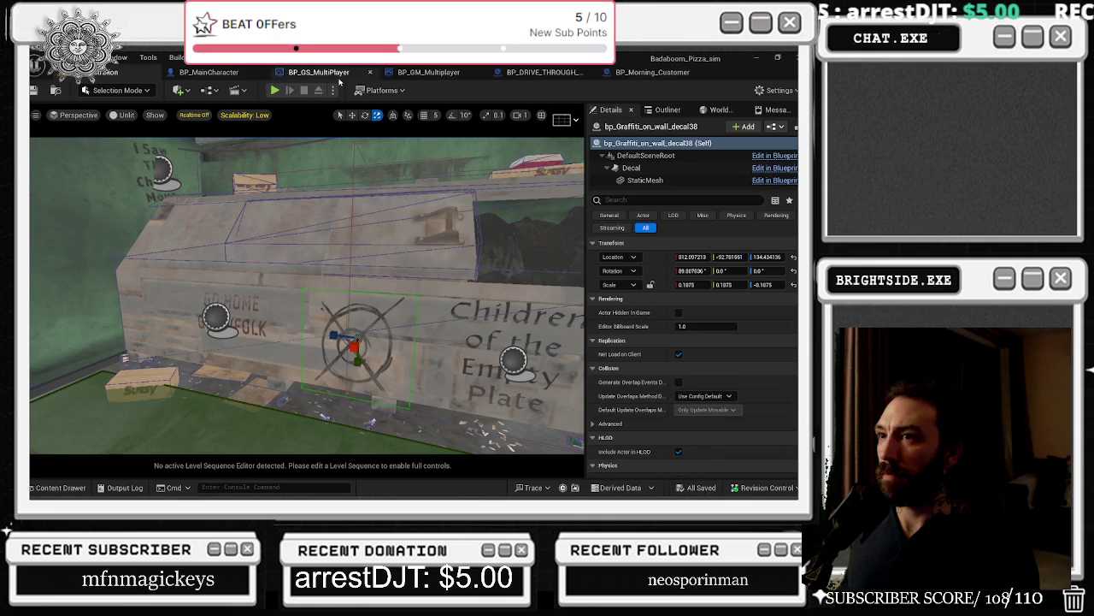
Step: Start a Play In Editor test of the pizza shop level
left_click(274, 90)
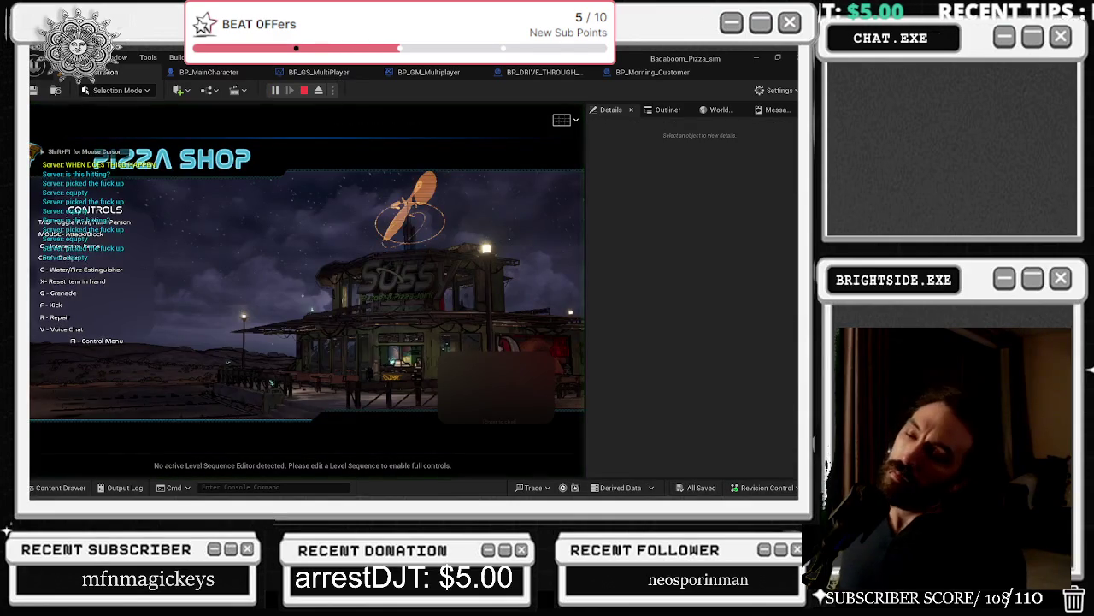